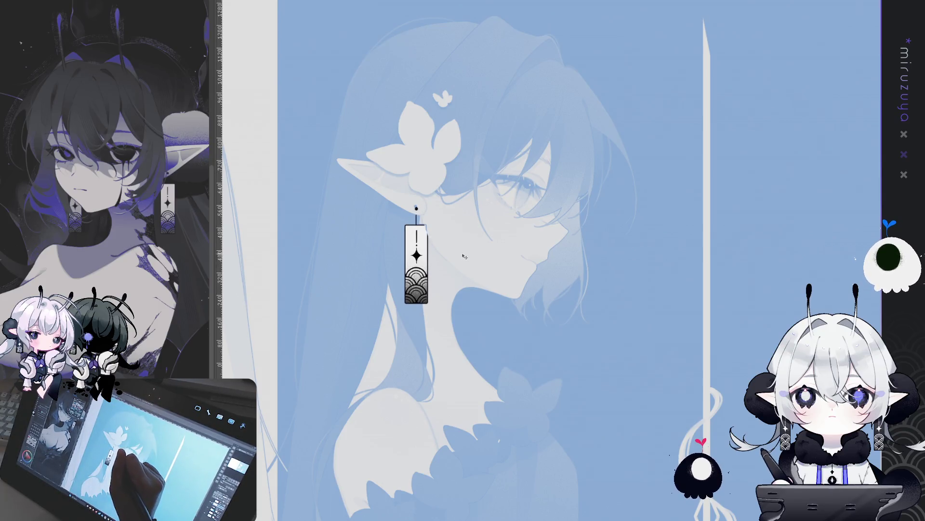
Lasso the dark-haired elf's earring hook, then clear that selection.
key("m")
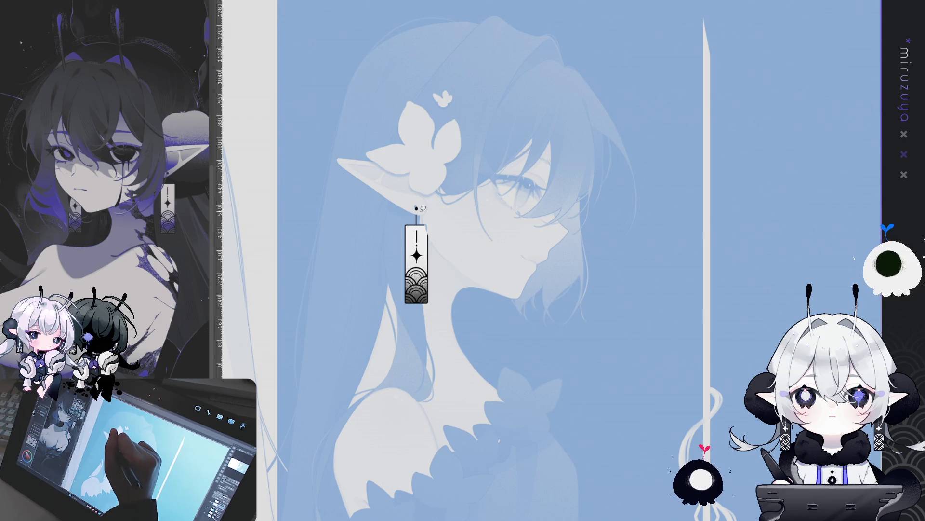
left_click_drag(416, 203, 417, 202)
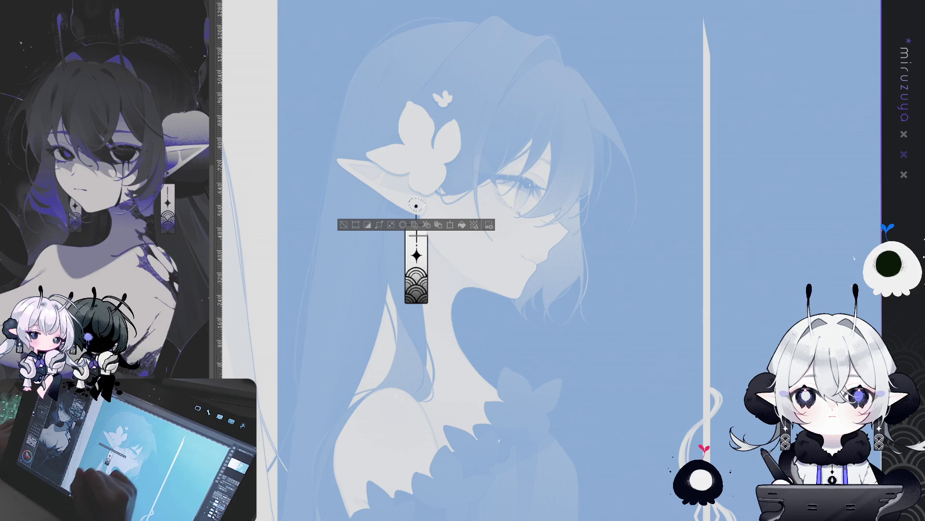
left_click(346, 226)
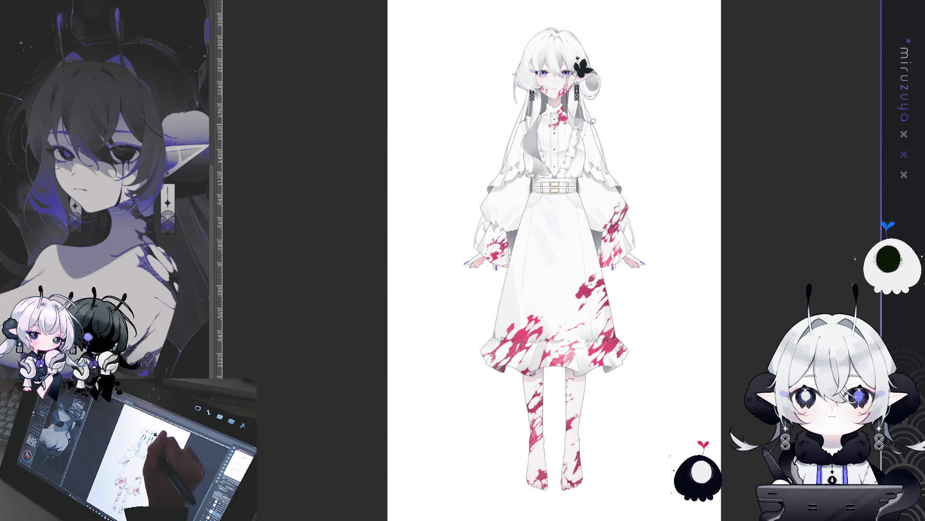
Duplicate the dark pendant and stretch the copy taller to hang from the hook.
left_click_drag(597, 71, 571, 116)
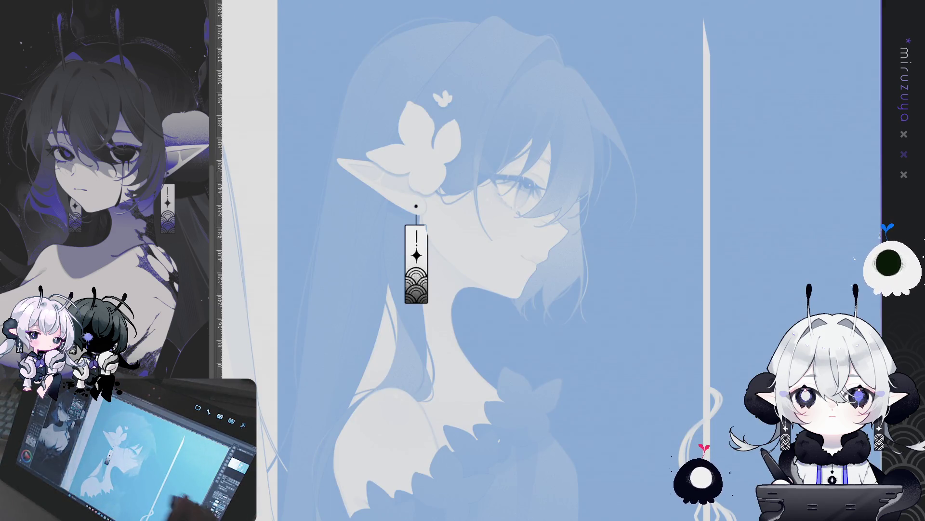
left_click_drag(510, 271, 507, 290)
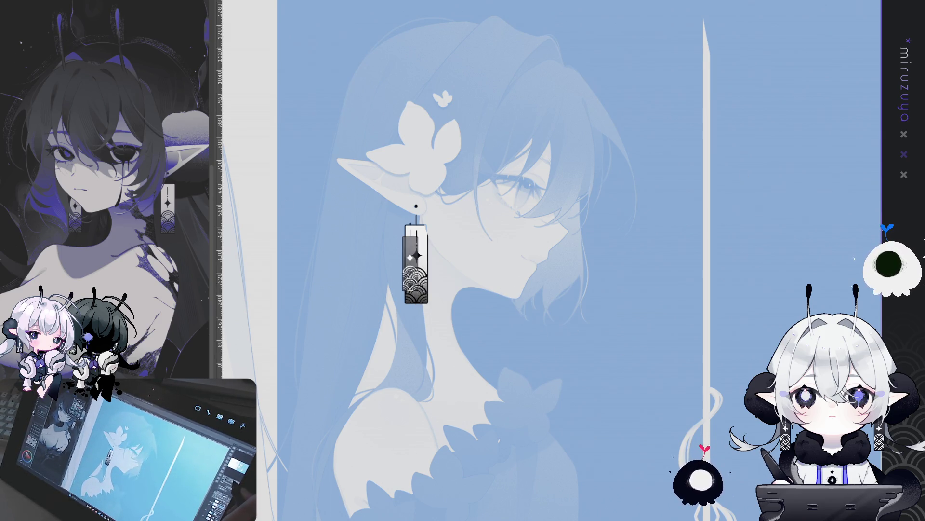
key("ctrl+plus")
key("ctrl+t")
left_click_drag(342, 221, 365, 250)
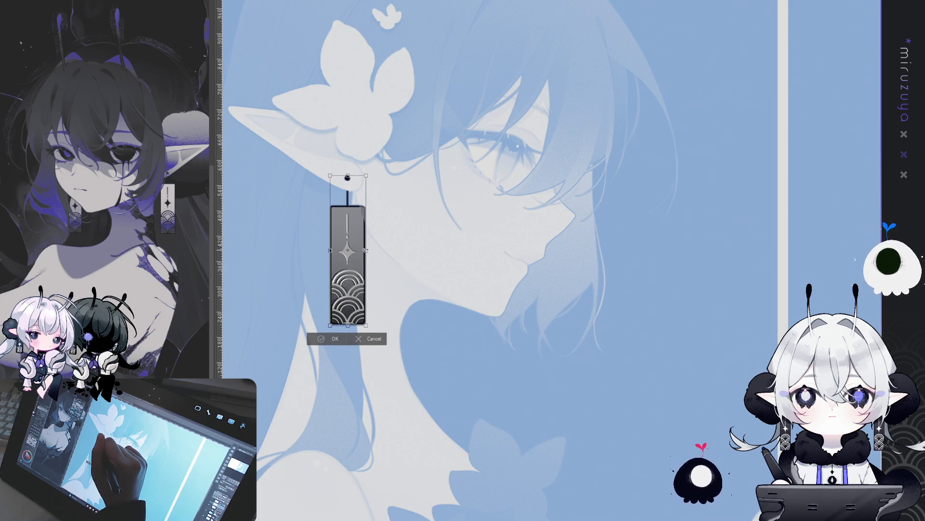
Commit the stretched pendant and move a copy of it onto the white-haired elf's ear.
key("Return")
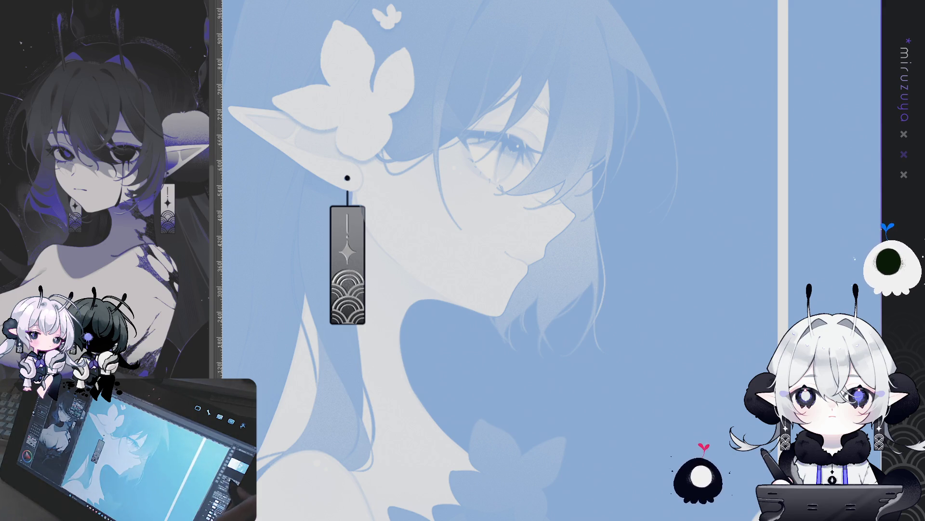
key("ctrl+minus")
key("ctrl+0")
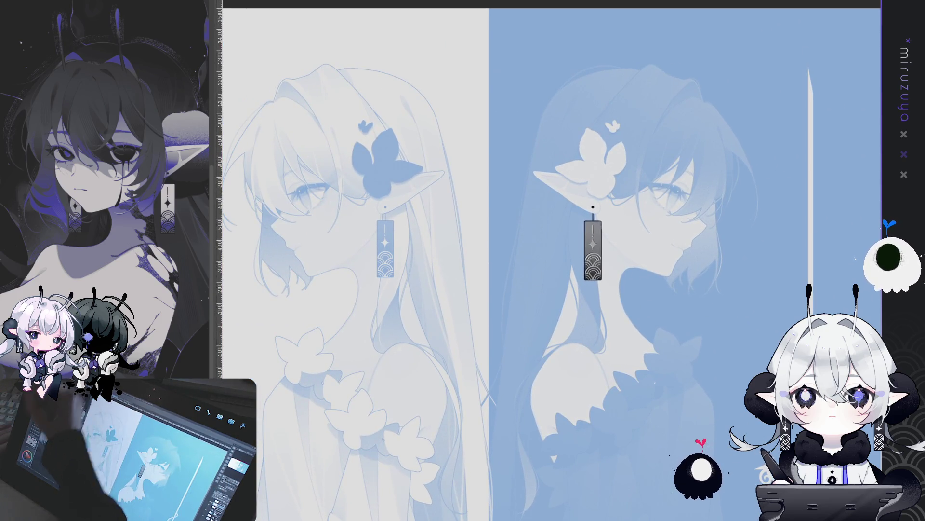
left_click_drag(593, 251, 575, 251)
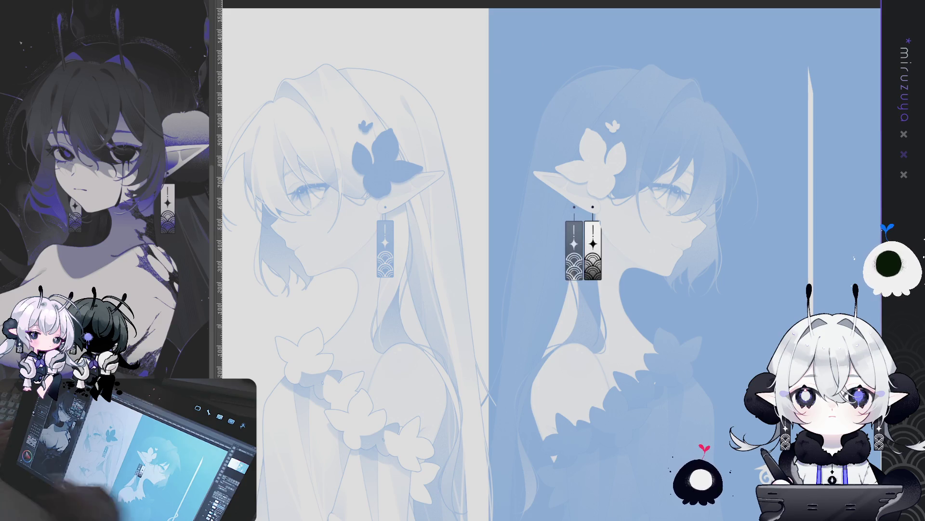
key("ctrl+minus")
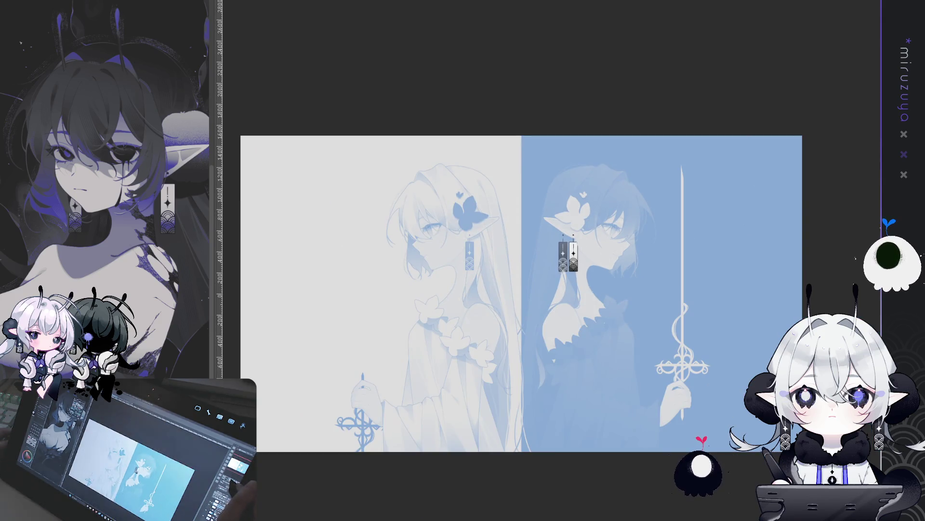
left_click_drag(563, 255, 474, 256)
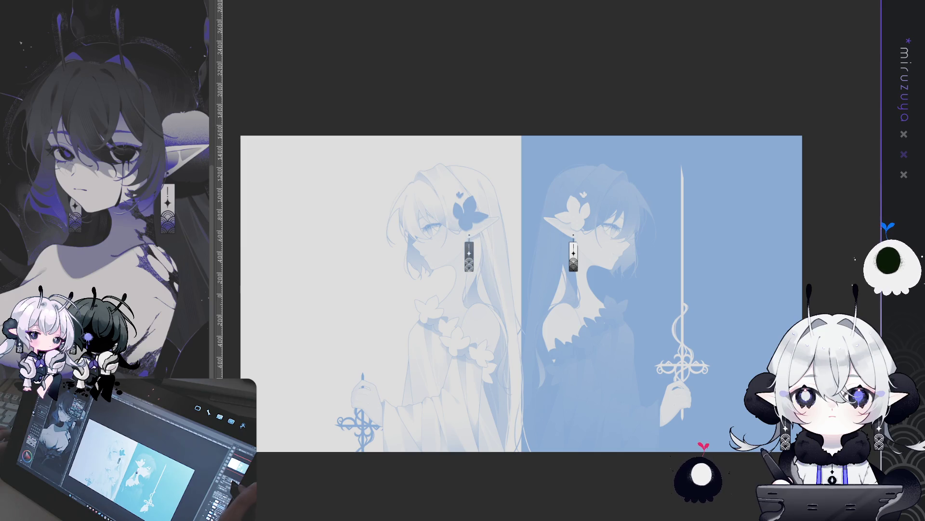
key("ctrl+plus")
key("ctrl+plus")
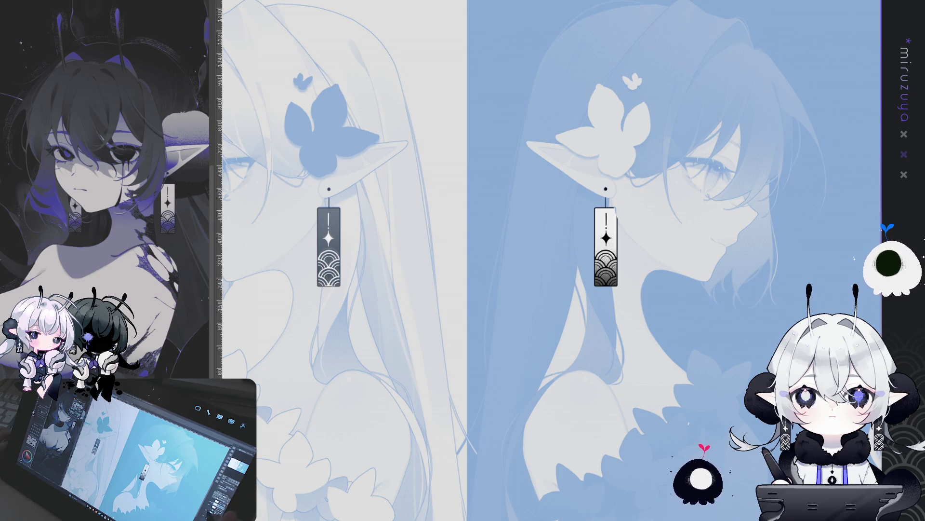
Nudge each elf's earring into place with the arrow keys and adjust the right earring's fill.
key("Right")
key("Right")
key("Right")
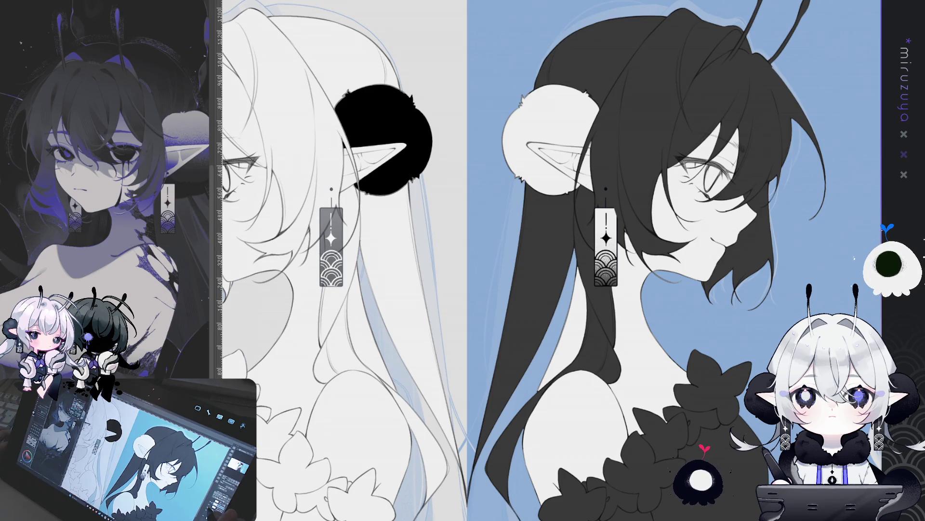
key("Right")
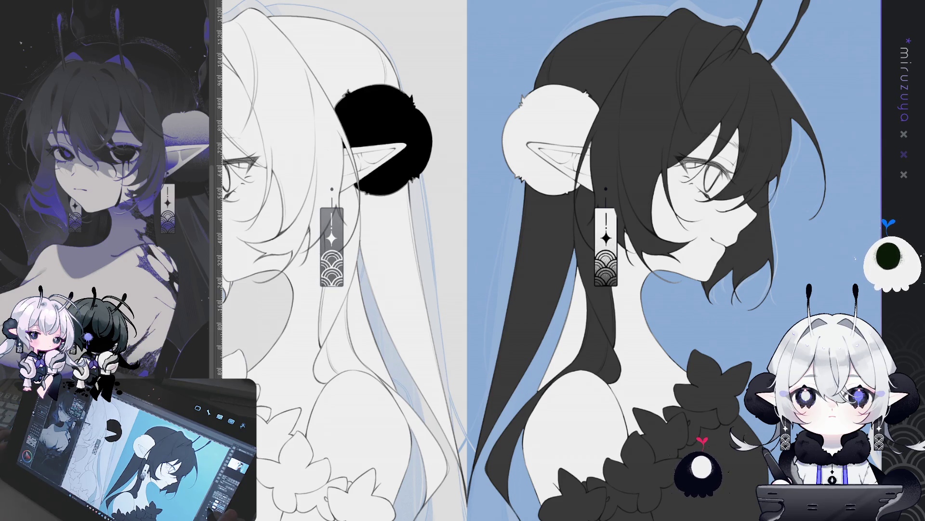
key("Left")
key("Left")
key("Right")
key("Left")
key("Left")
key("Right")
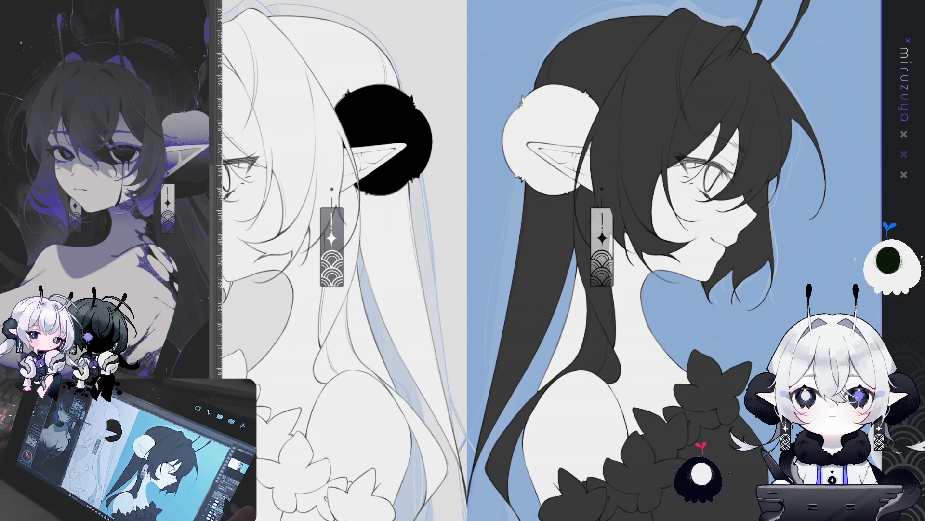
key("Left")
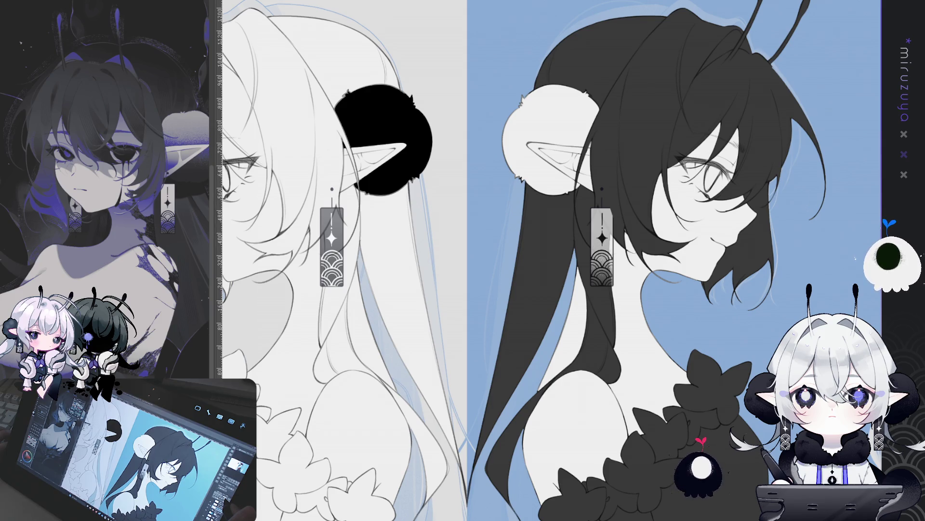
key("ctrl+z")
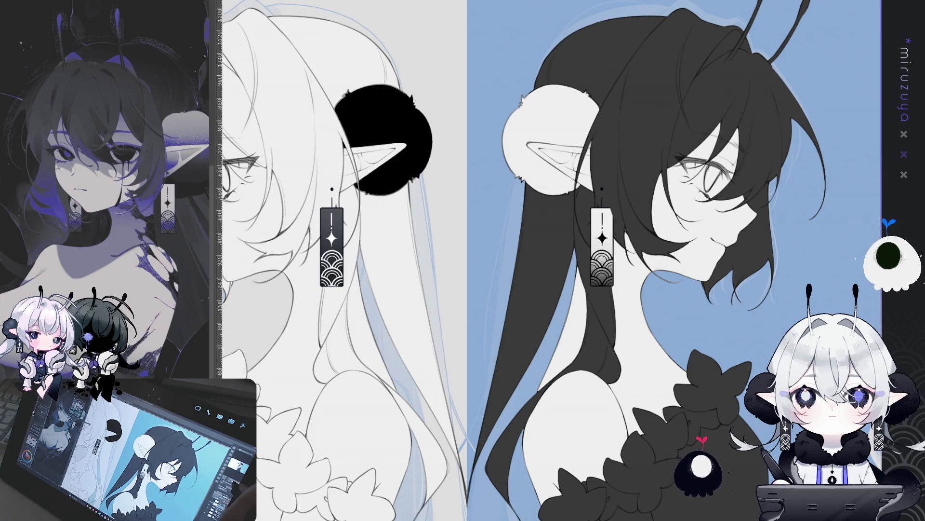
Adjust the earring tones until the white-haired elf's pendant is solid dark, then fit the canvas.
scroll(557, 261, "up", 2)
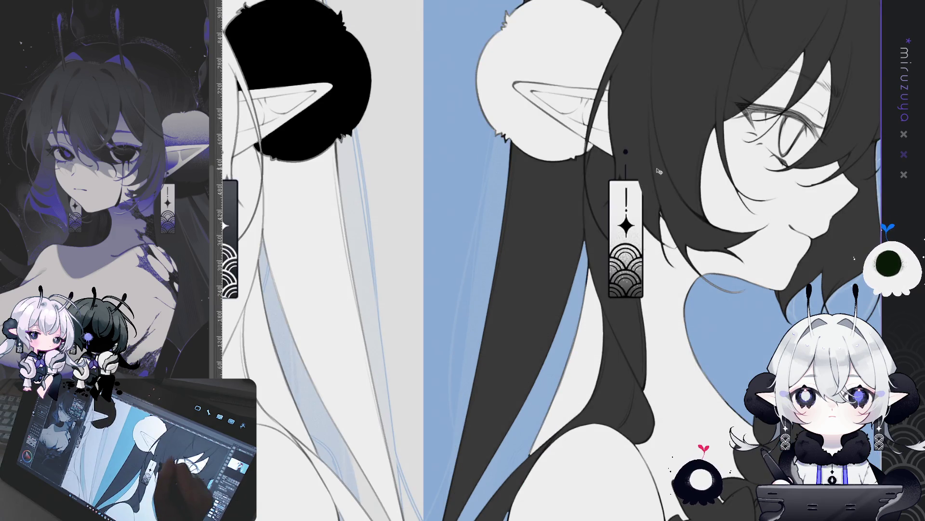
key("ctrl+z")
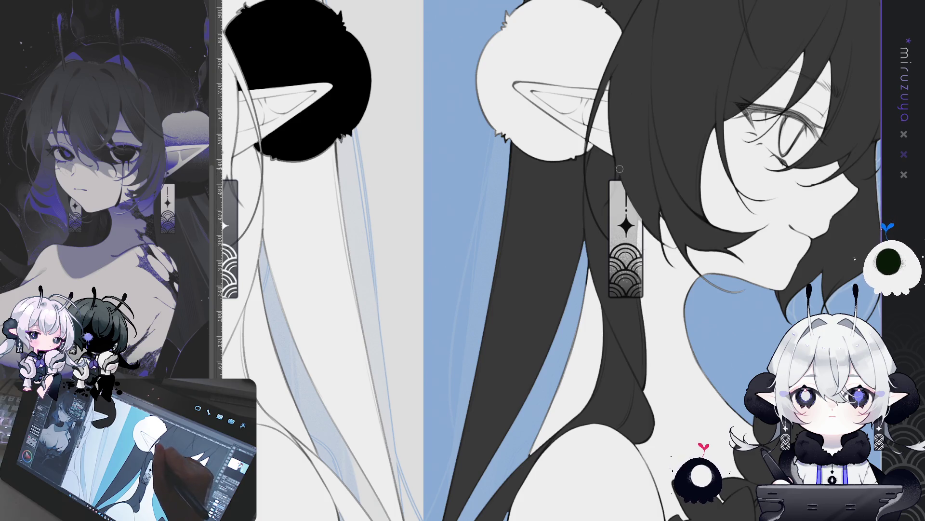
left_click_drag(620, 190, 570, 156)
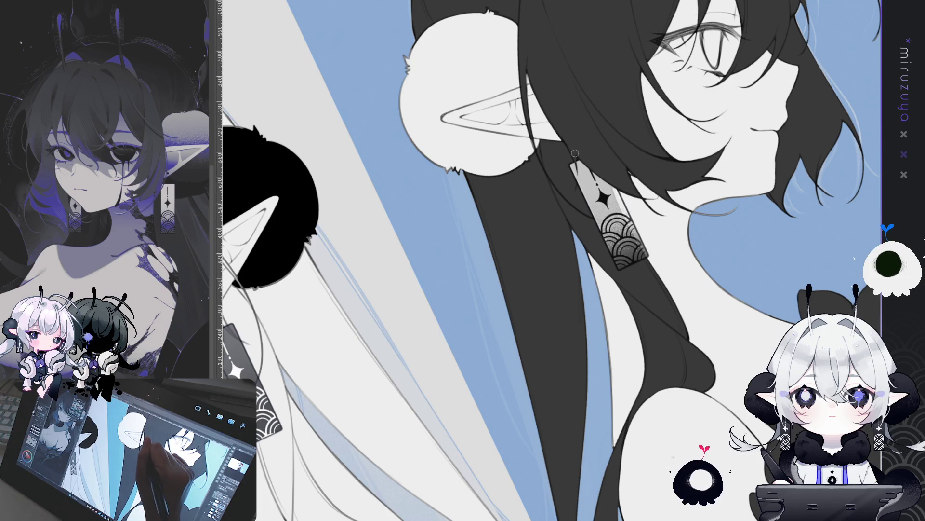
left_click_drag(544, 343, 438, 187)
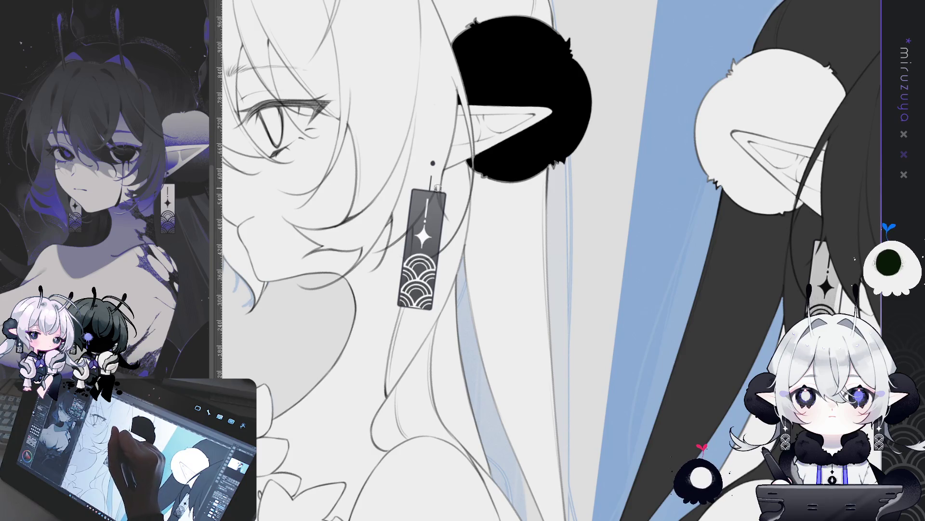
left_click_drag(420, 226, 396, 291)
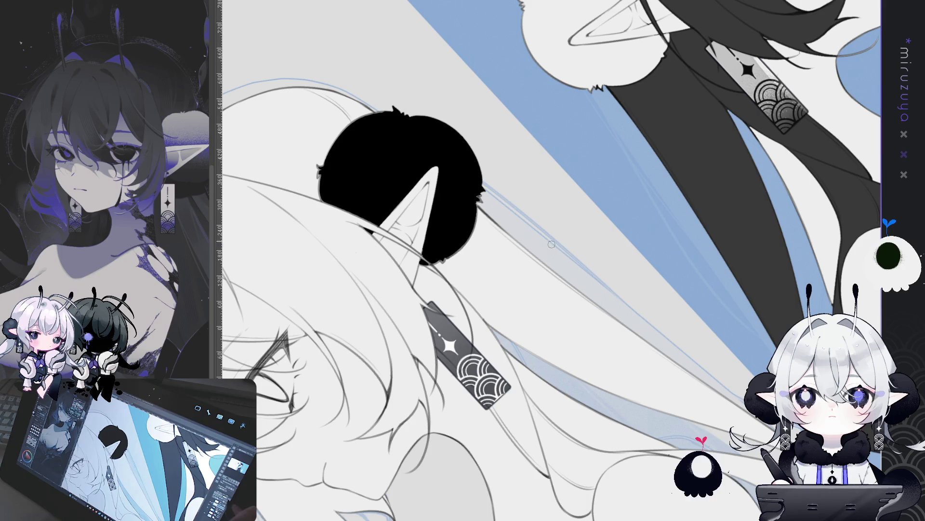
key("ctrl+z")
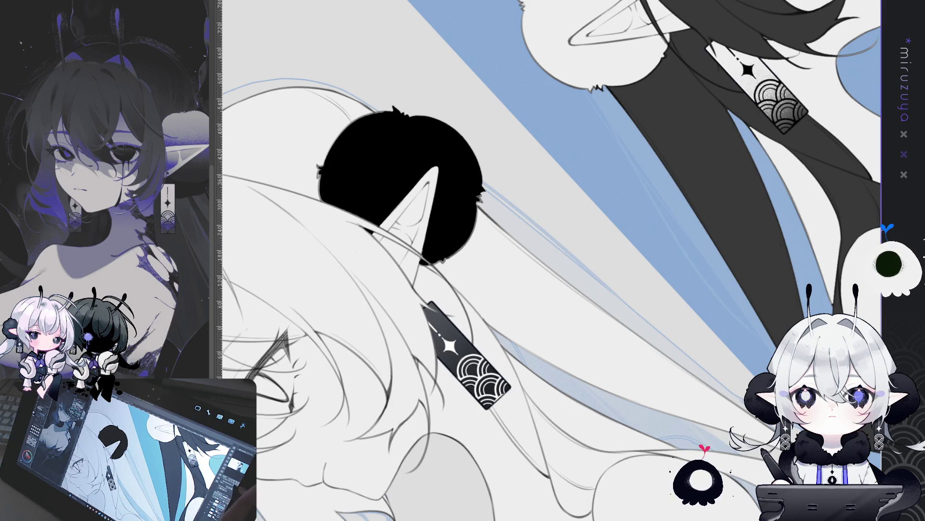
key("Escape")
key("ctrl+0")
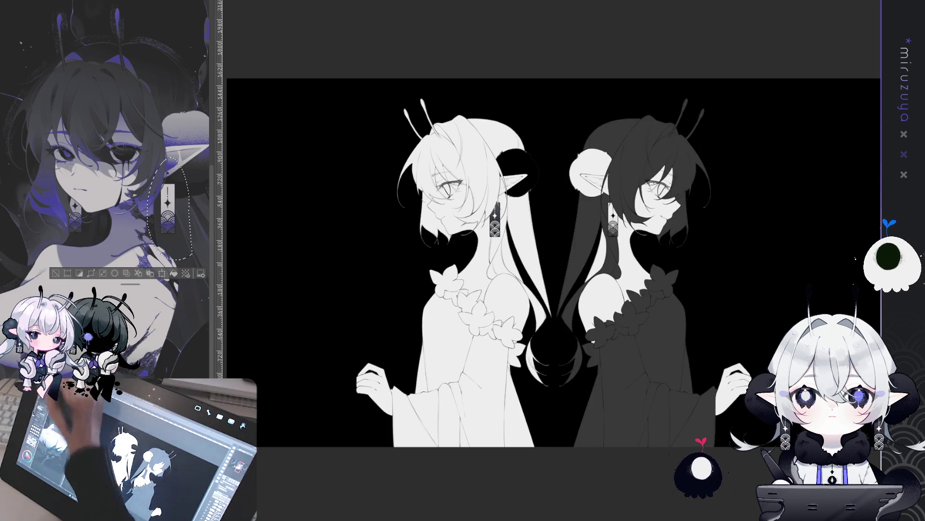
key("ctrl+d")
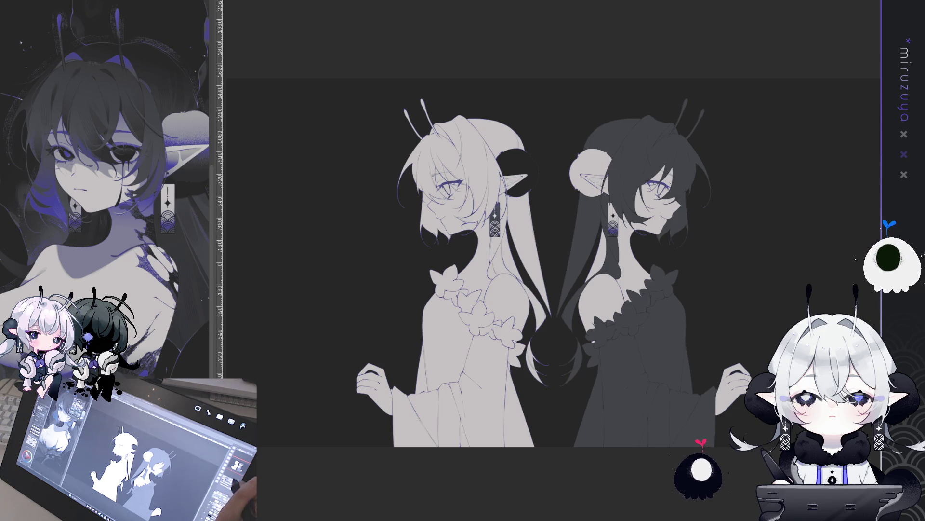
key("ctrl+minus")
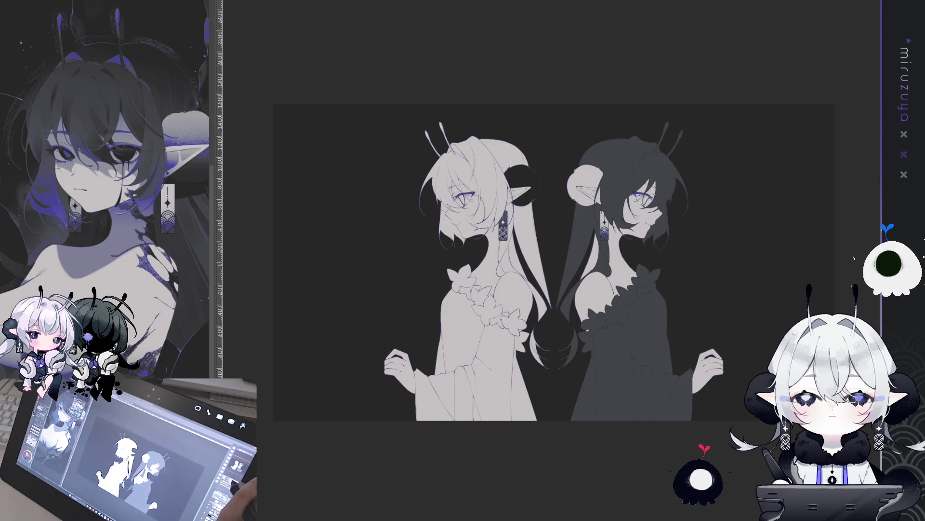
key("ctrl+plus")
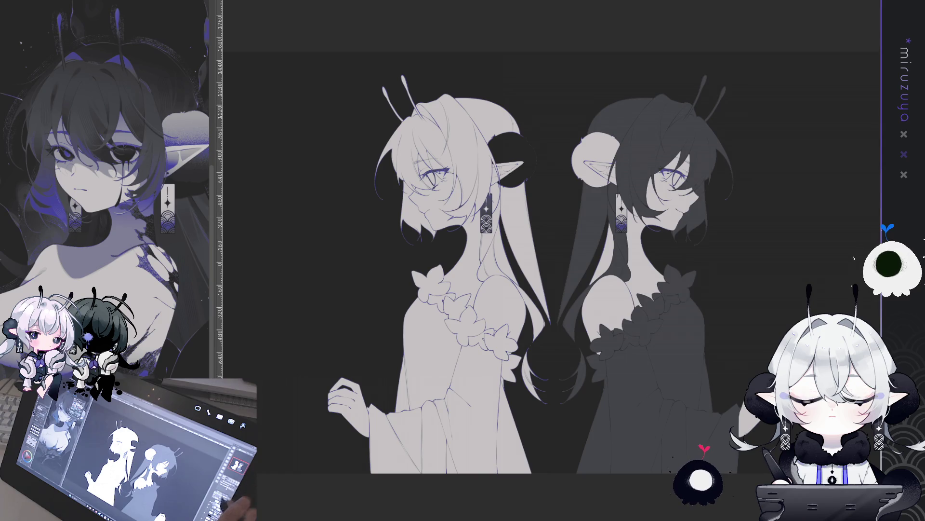
scroll(530, 260, "down", 2)
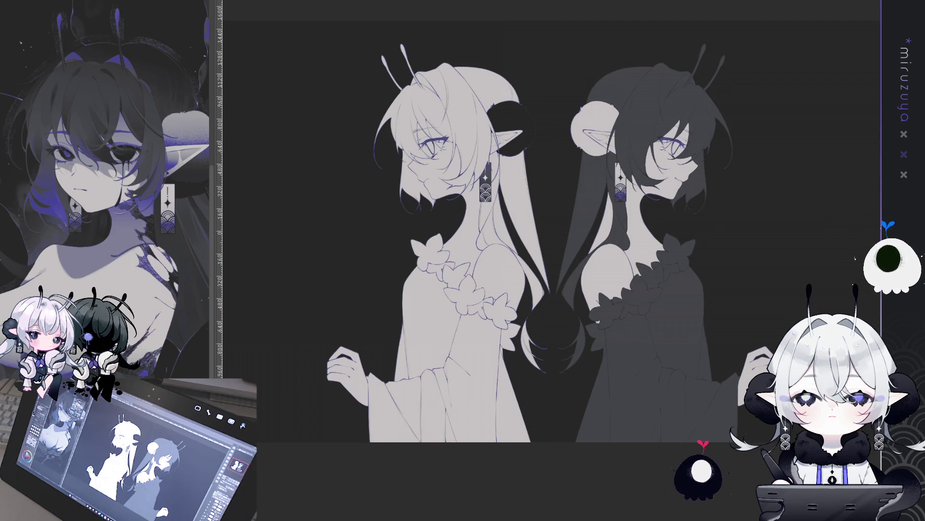
Lasso both girls' heads.
left_click_drag(705, 194, 598, 308)
mouse_move(484, 371)
left_mouse_down()
mouse_move(737, 87)
mouse_move(701, 237)
left_mouse_up()
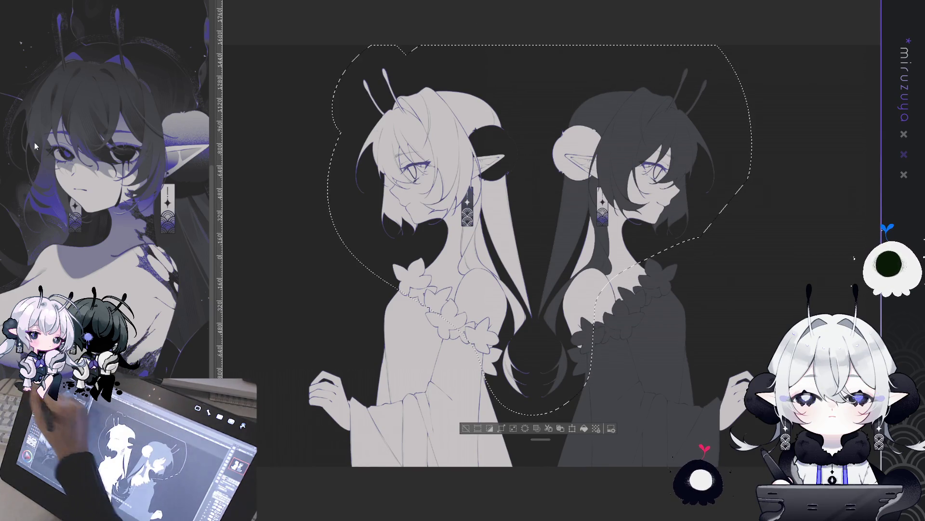
left_click_drag(532, 84, 508, 172)
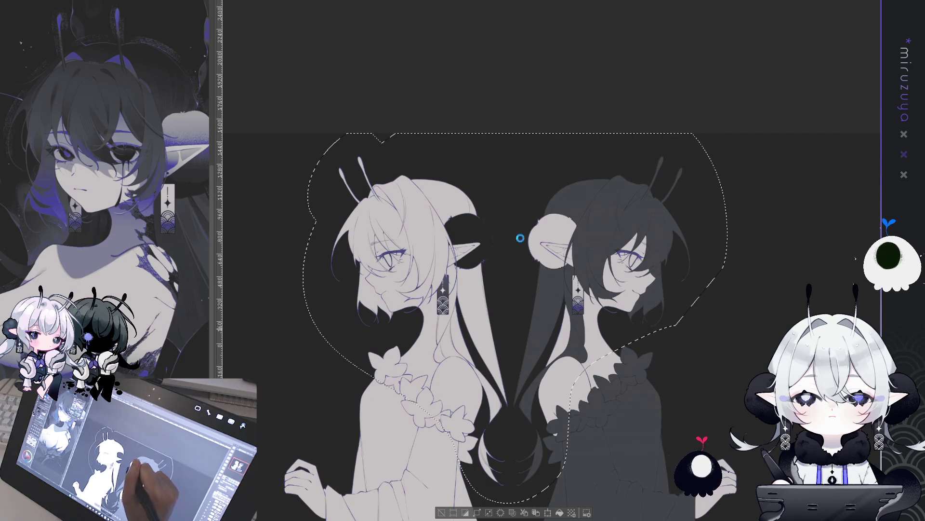
Lay a blue-violet gradient down from above the heads, retrying until right, then deselect.
left_click_drag(503, 333, 503, 333)
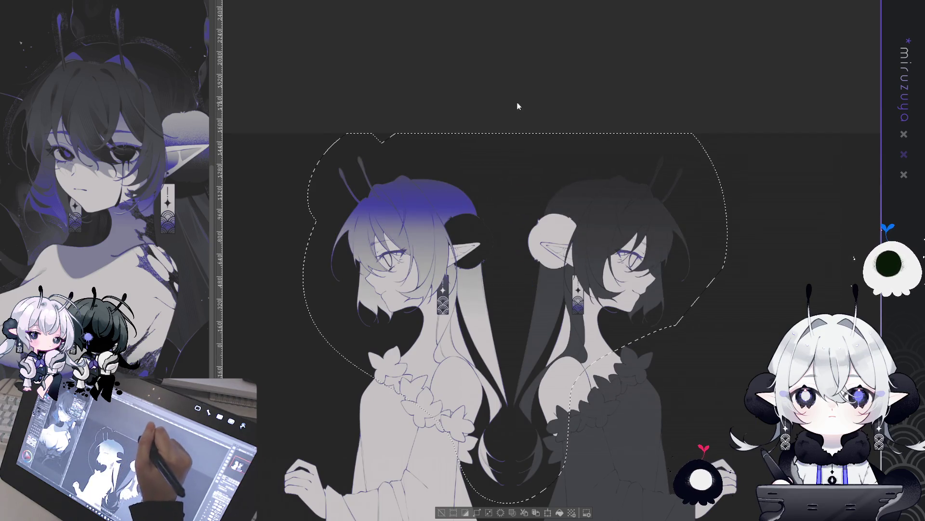
key("ctrl+z")
left_click_drag(514, 72, 509, 165)
left_click_drag(509, 278, 509, 278)
key("ctrl+z")
mouse_move(508, 111)
left_mouse_down()
mouse_move(509, 264)
mouse_move(513, 248)
left_mouse_up()
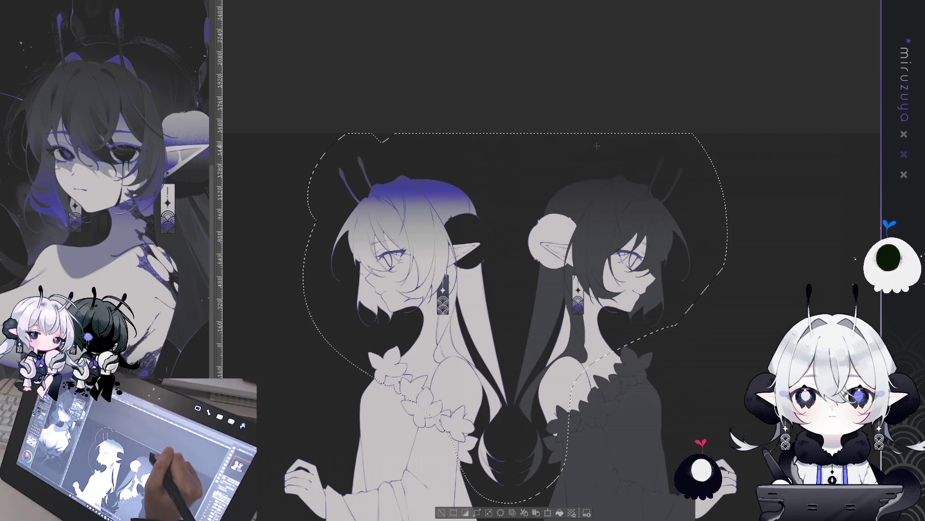
scroll(597, 146, "down", 5)
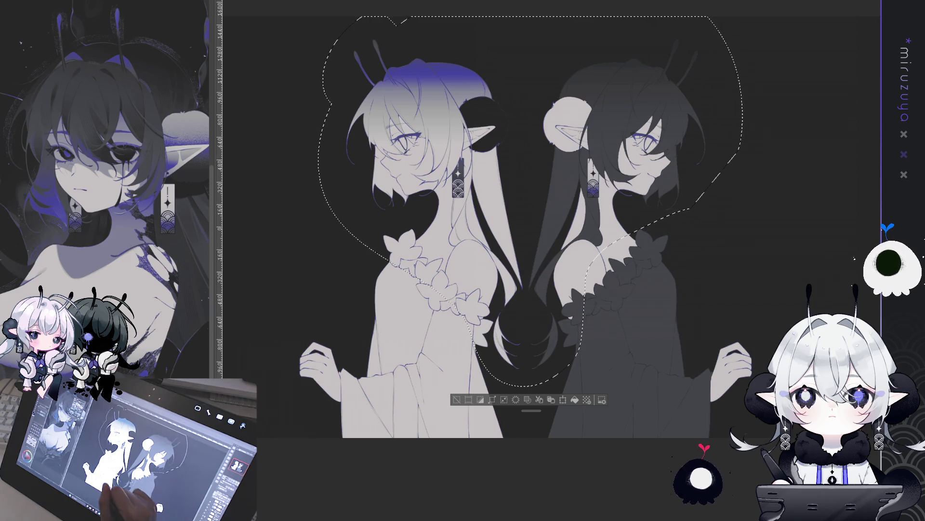
key("ctrl+d")
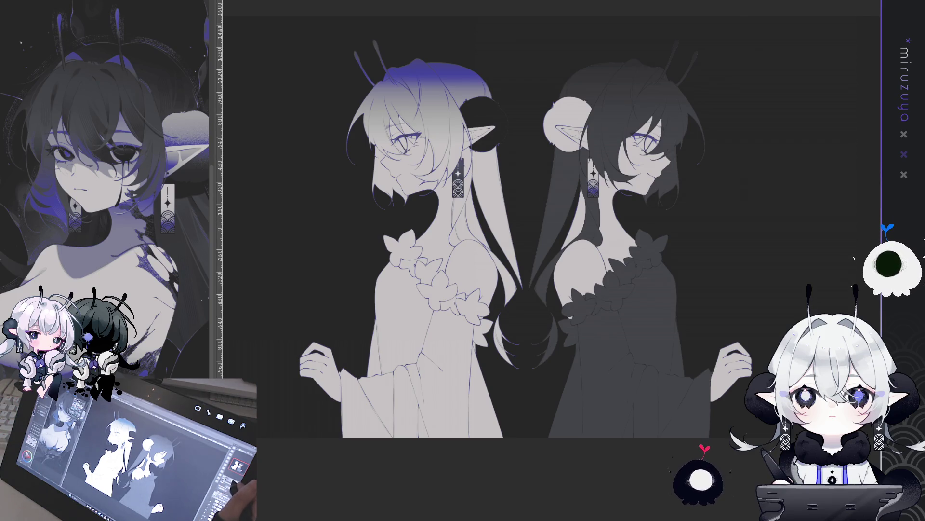
key("ctrl+plus")
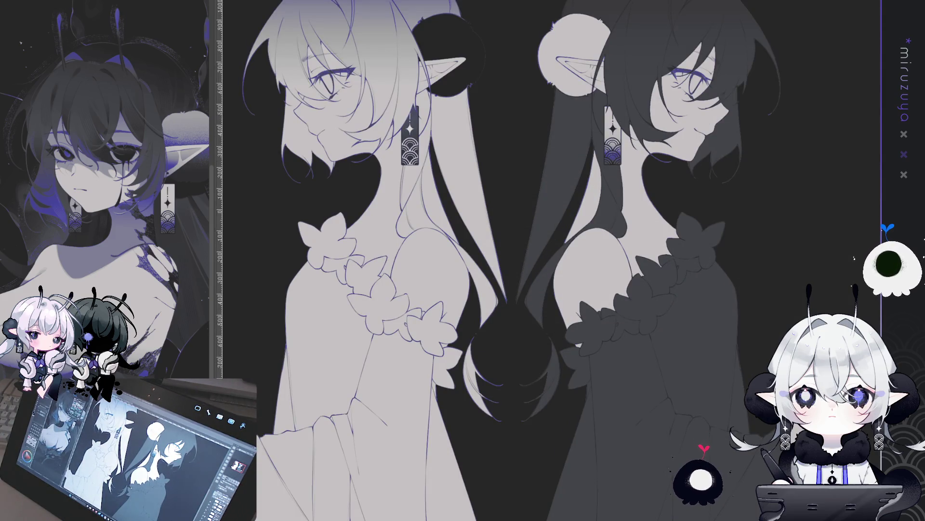
key("ctrl+minus")
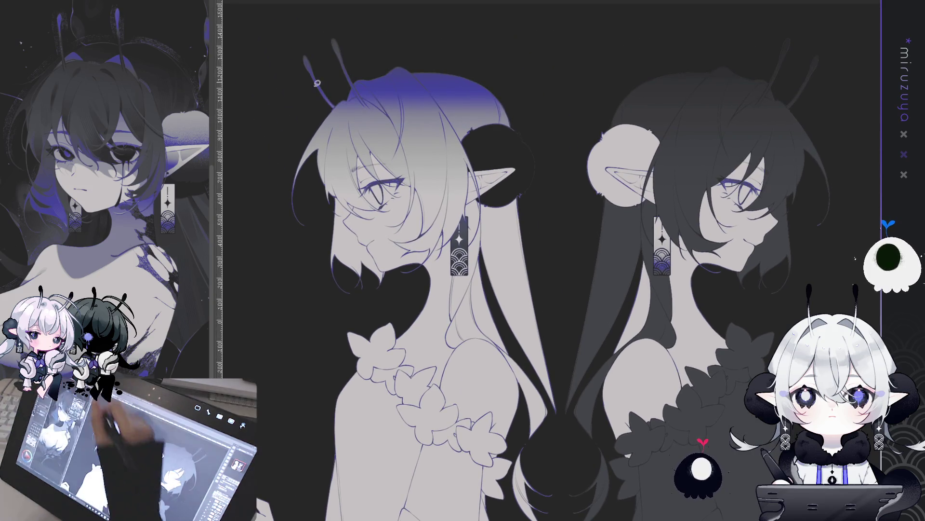
key("ctrl+plus")
key("ctrl+plus")
key("ctrl+plus")
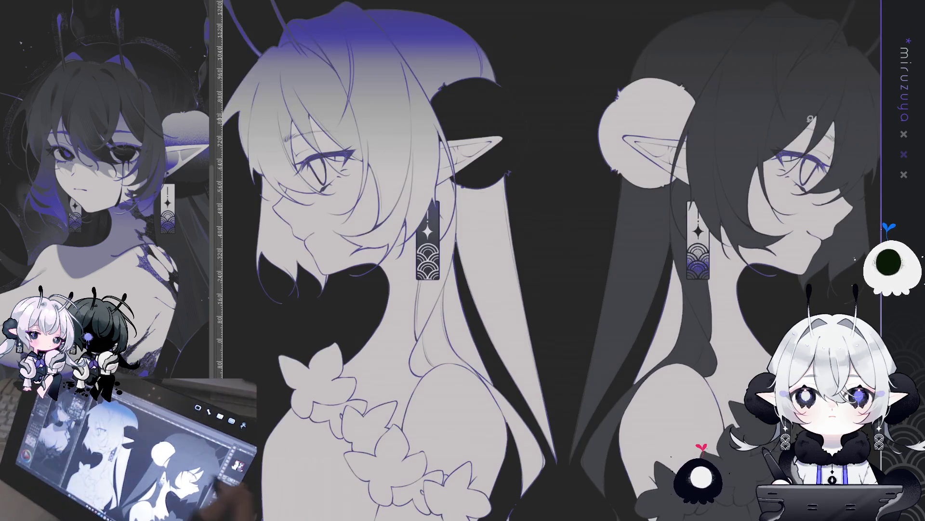
left_click_drag(528, 293, 516, 300)
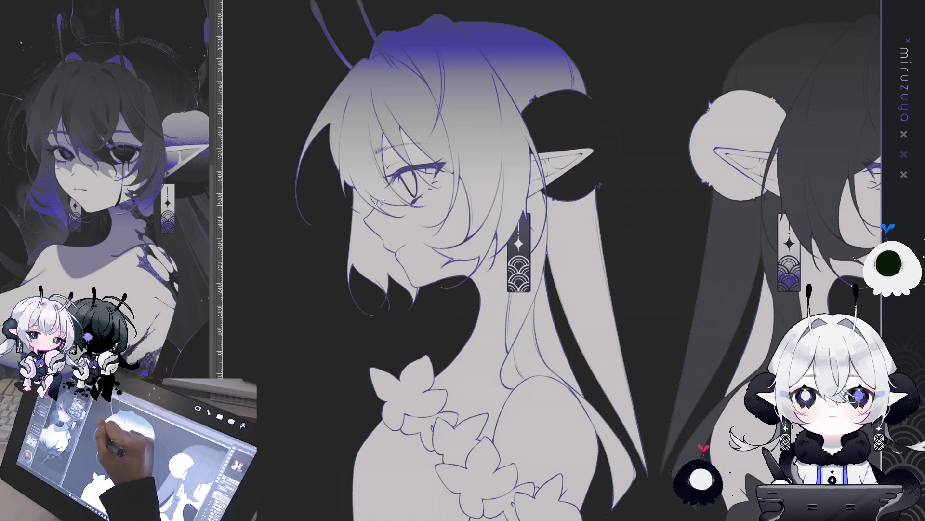
left_click_drag(374, 197, 355, 184)
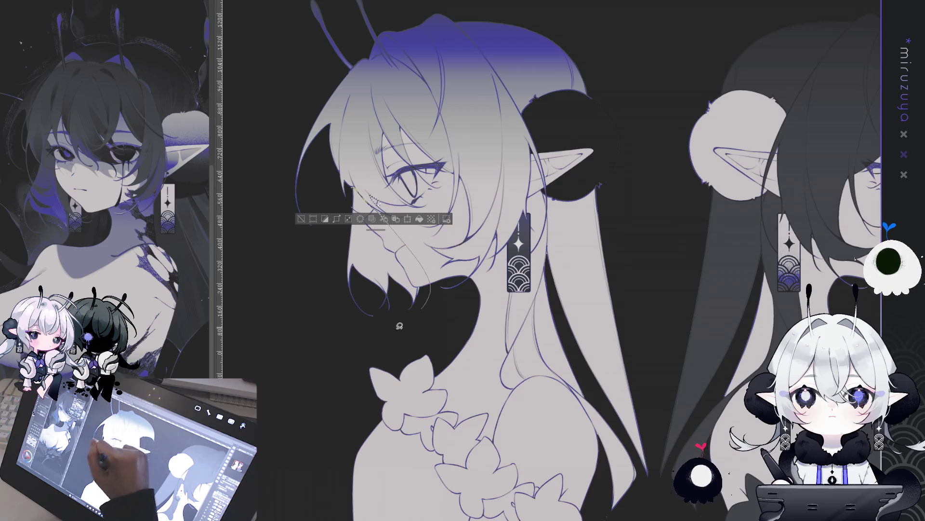
Lasso the white-haired girl's cheek and chin and fill them with a blue gradient.
left_click_drag(408, 322, 416, 314)
left_click_drag(416, 119, 391, 227)
key("ctrl+z")
left_click_drag(414, 115, 392, 232)
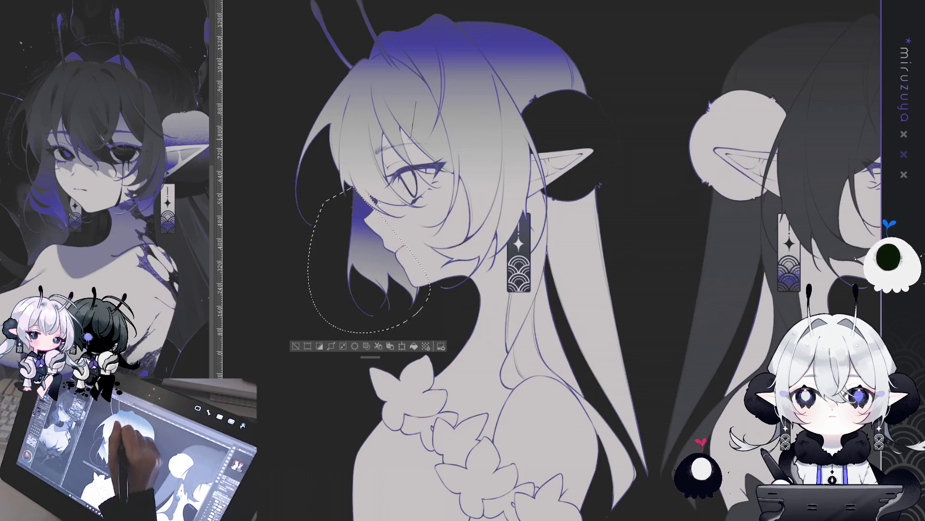
left_click(298, 347)
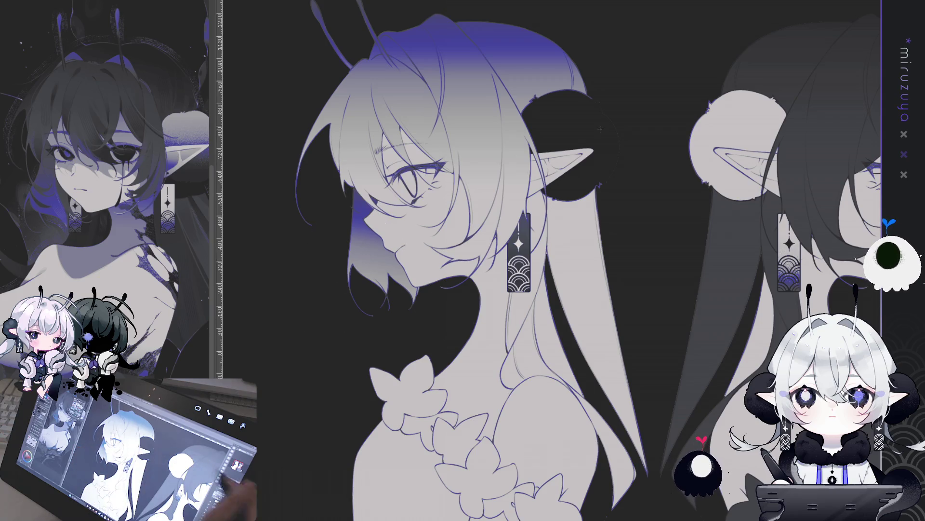
Pan over to the dark-haired girl's face, then fit the whole artwork in the window.
scroll(567, 178, "up", 2)
left_click_drag(289, 190, 398, 193)
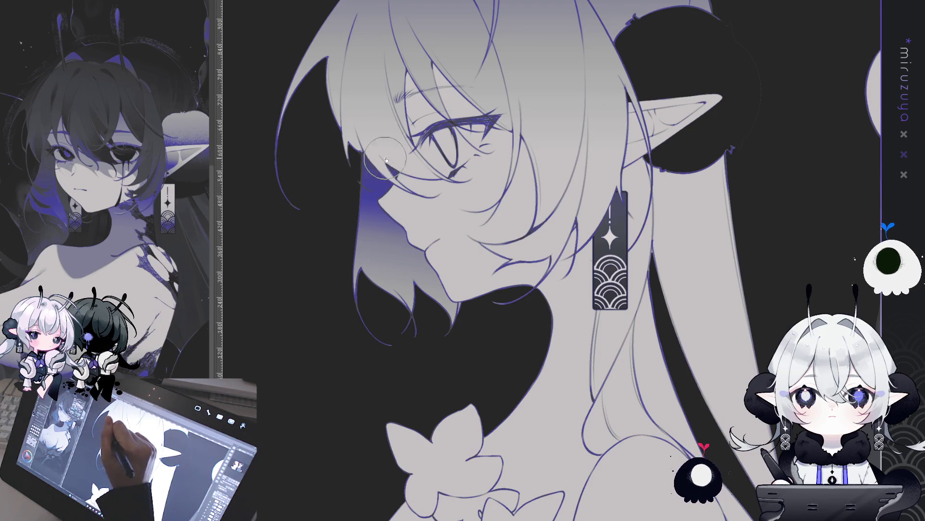
left_click_drag(395, 179, 372, 192)
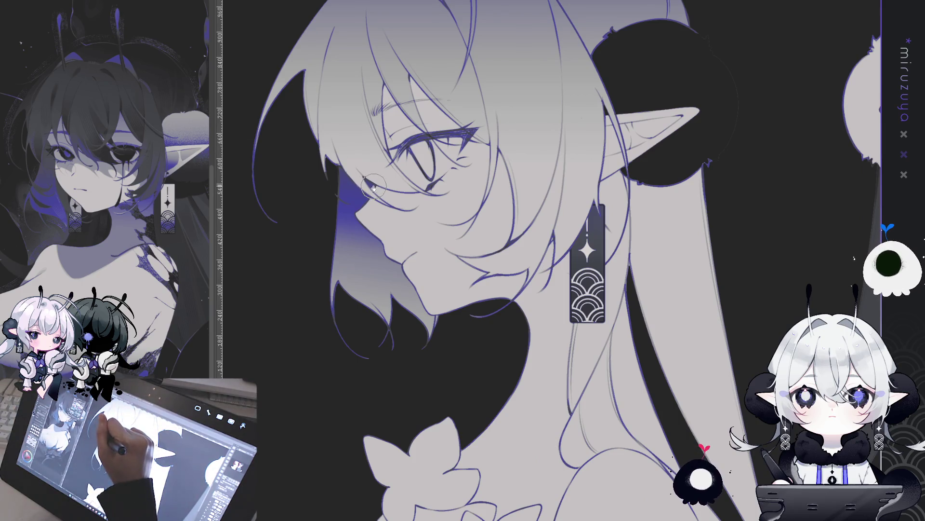
left_click_drag(371, 190, 8, 130)
mouse_move(549, 260)
left_mouse_down()
mouse_move(405, 297)
mouse_move(294, 407)
left_mouse_up()
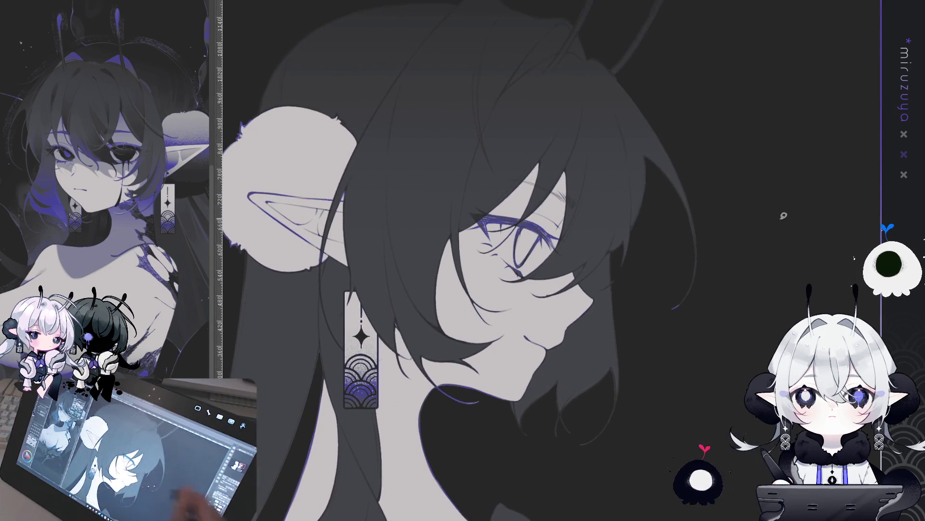
key("ctrl+0")
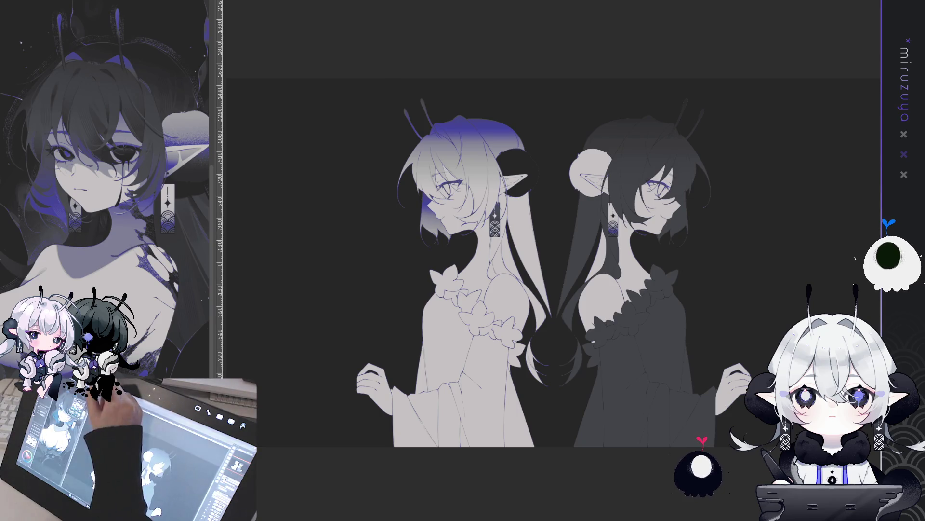
key("ctrl+Tab")
key("ctrl+d")
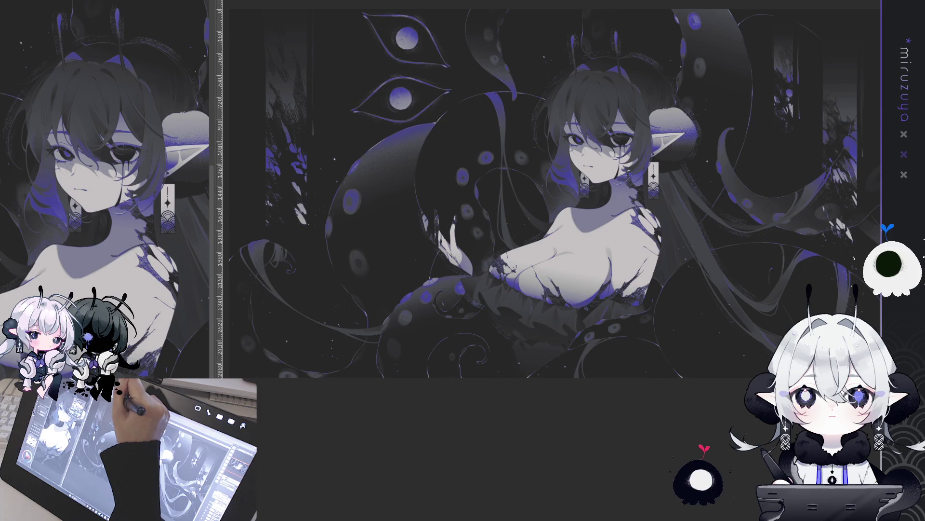
key("ctrl+Tab")
key("ctrl+Tab")
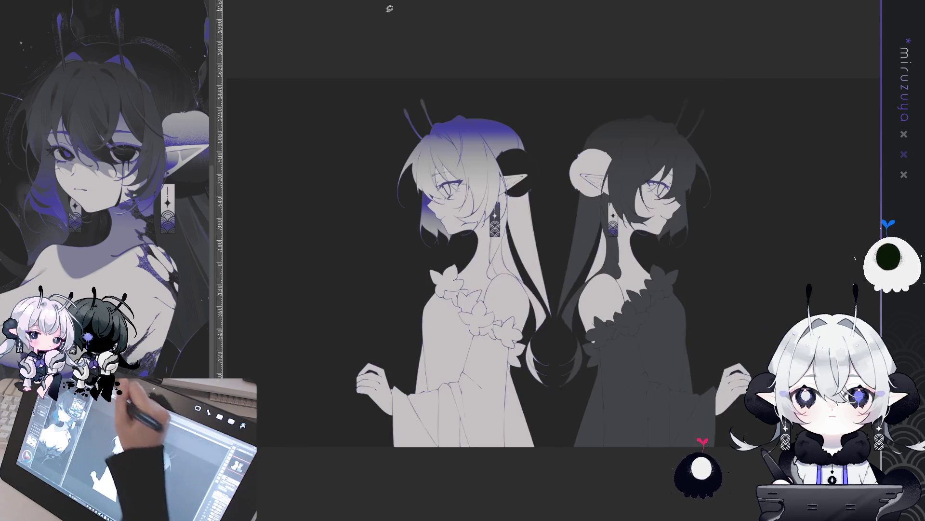
scroll(554, 260, "up", 5)
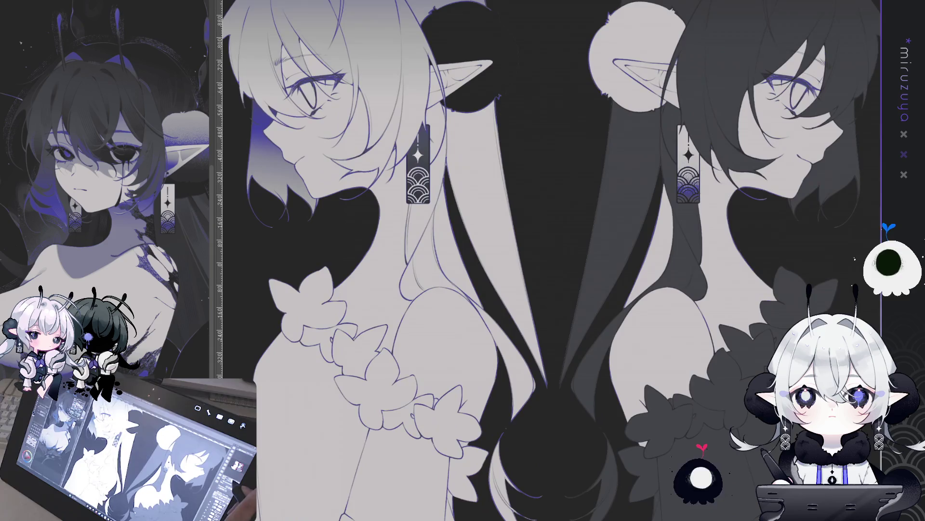
mouse_move(627, 241)
left_mouse_down()
mouse_move(586, 234)
mouse_move(196, 334)
left_mouse_up()
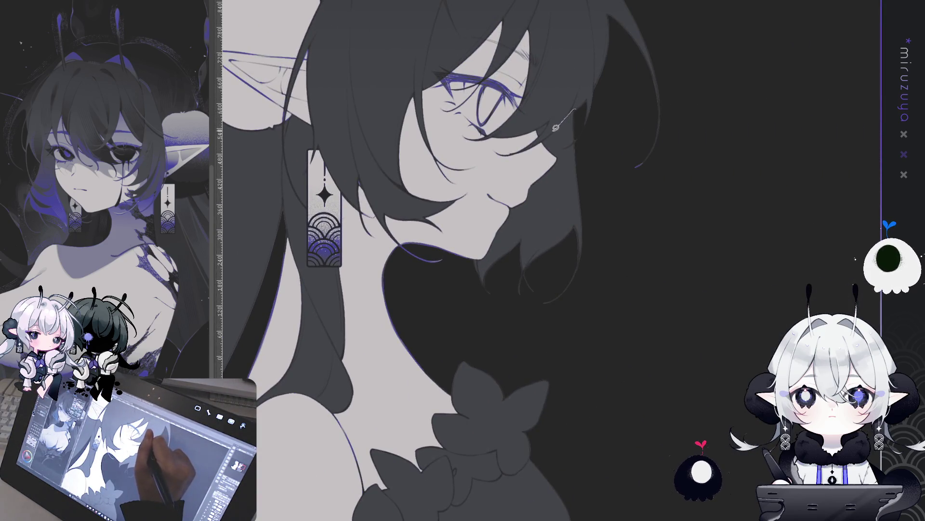
left_click_drag(546, 137, 514, 172)
left_click_drag(539, 341, 616, 142)
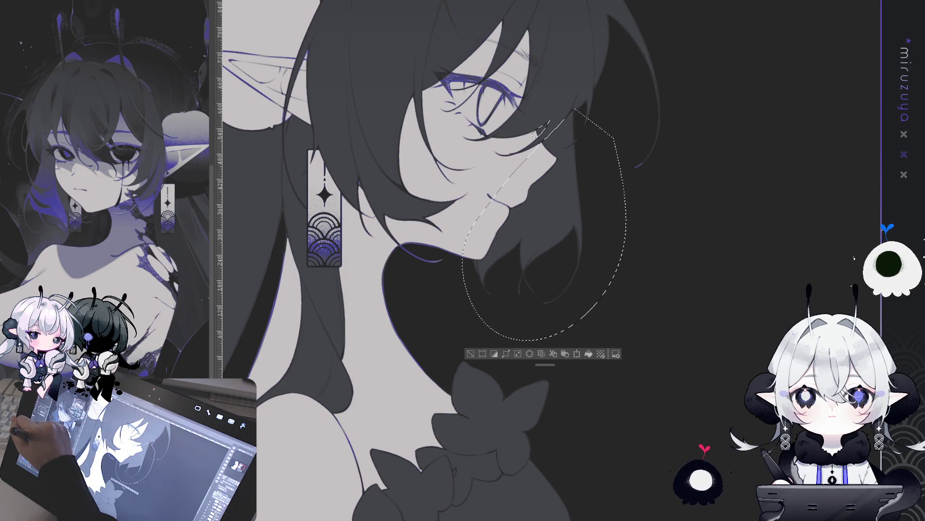
left_click_drag(528, 1, 503, 6)
left_click_drag(540, 159, 550, 231)
left_click_drag(539, 155, 511, 265)
left_click_drag(549, 193, 501, 289)
left_click_drag(535, 160, 521, 212)
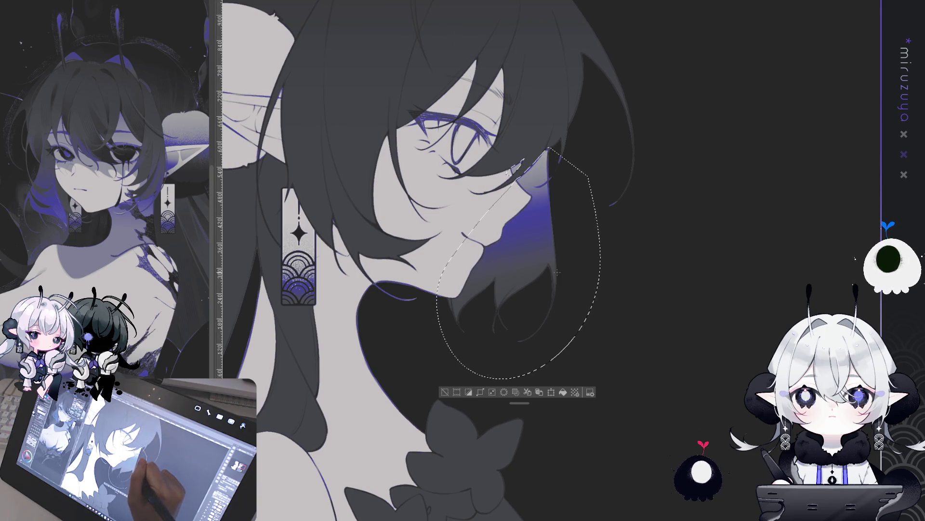
left_click_drag(540, 154, 520, 217)
key("ctrl+d")
mouse_move(454, 399)
left_mouse_down()
mouse_move(672, 369)
mouse_move(665, 255)
left_mouse_up()
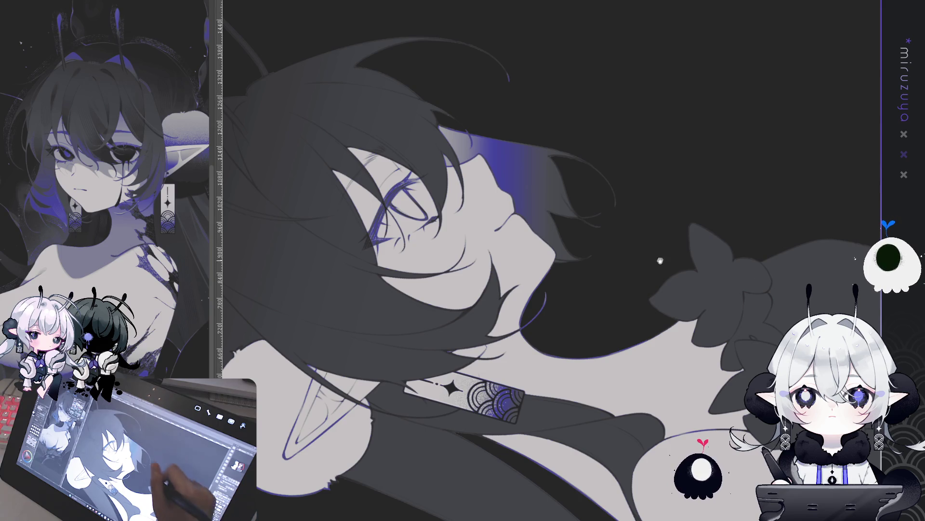
left_click_drag(669, 263, 642, 263)
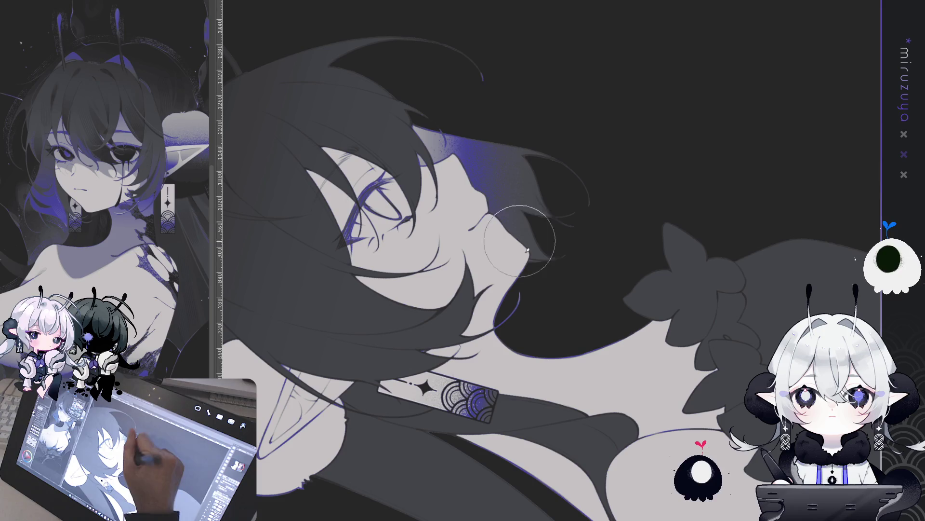
left_click_drag(488, 201, 667, 182)
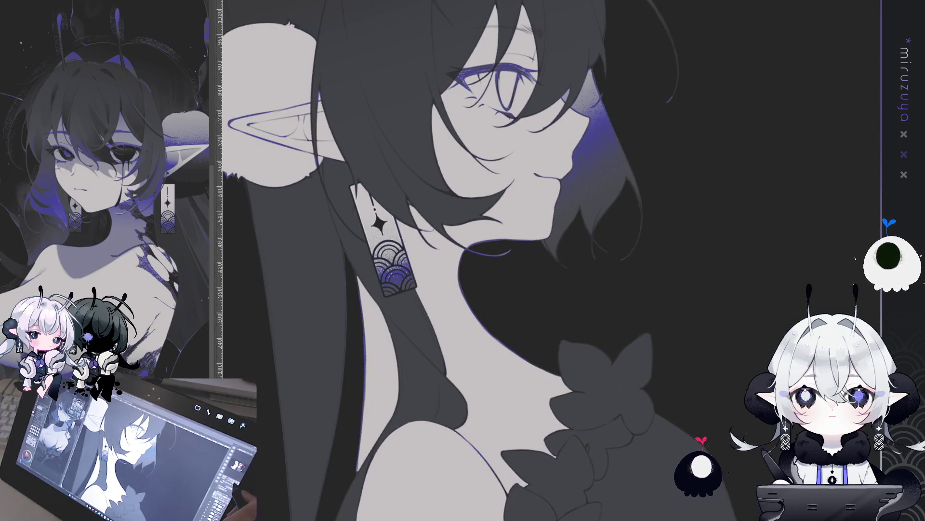
Lasso the hair ties behind the ears and the hair behind the neck.
scroll(545, 260, "down", 5)
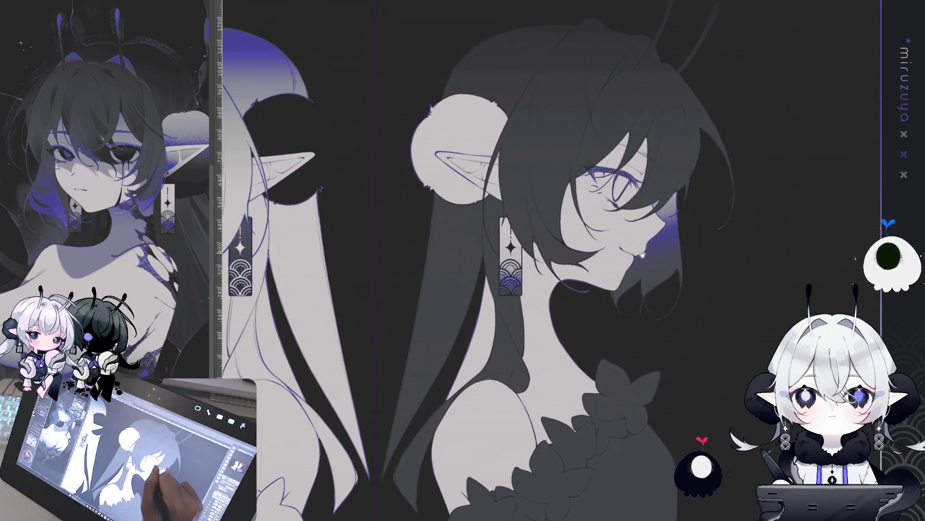
scroll(646, 251, "up", 3)
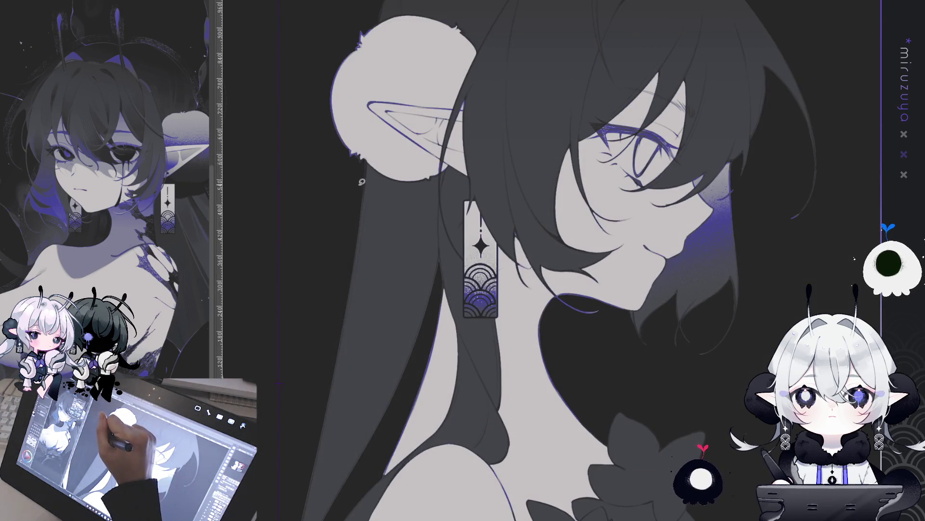
mouse_move(429, 198)
left_mouse_down()
mouse_move(470, 202)
mouse_move(456, 153)
mouse_move(359, 183)
left_mouse_up()
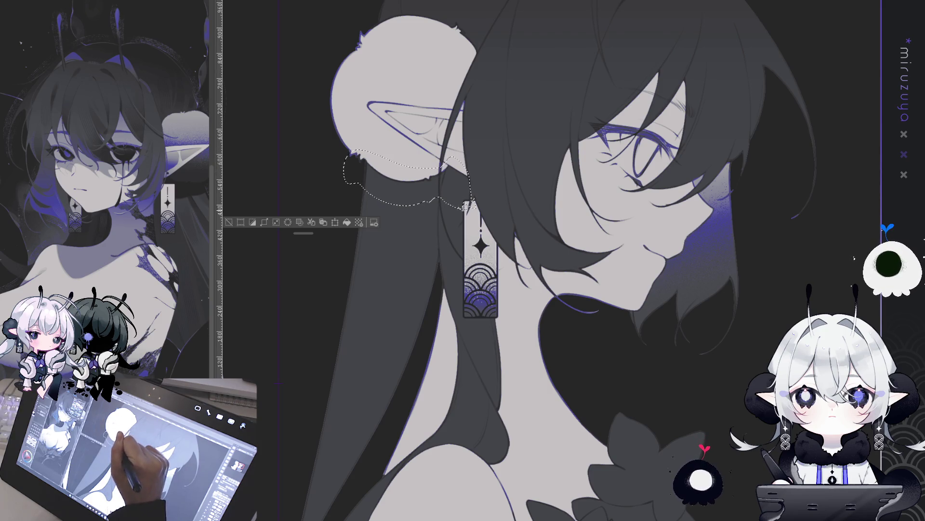
left_click_drag(465, 206, 509, 218)
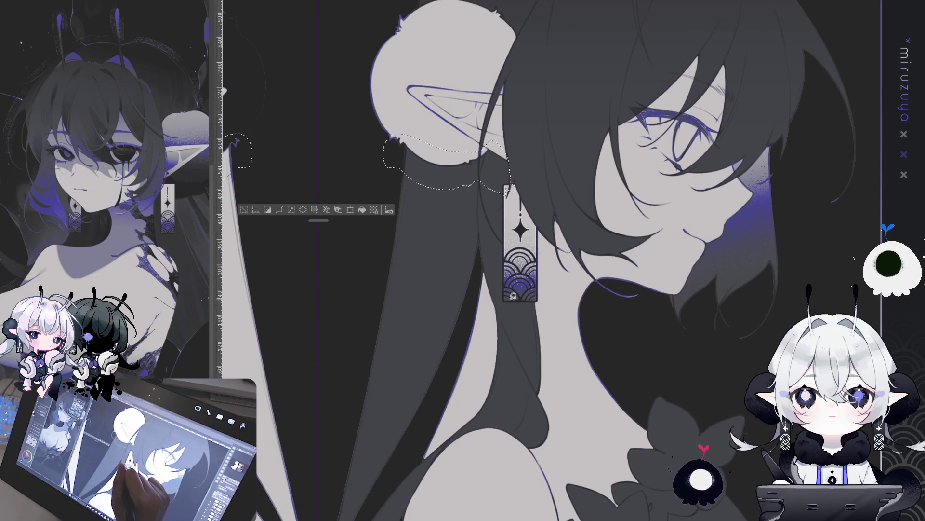
left_click_drag(545, 307, 532, 280)
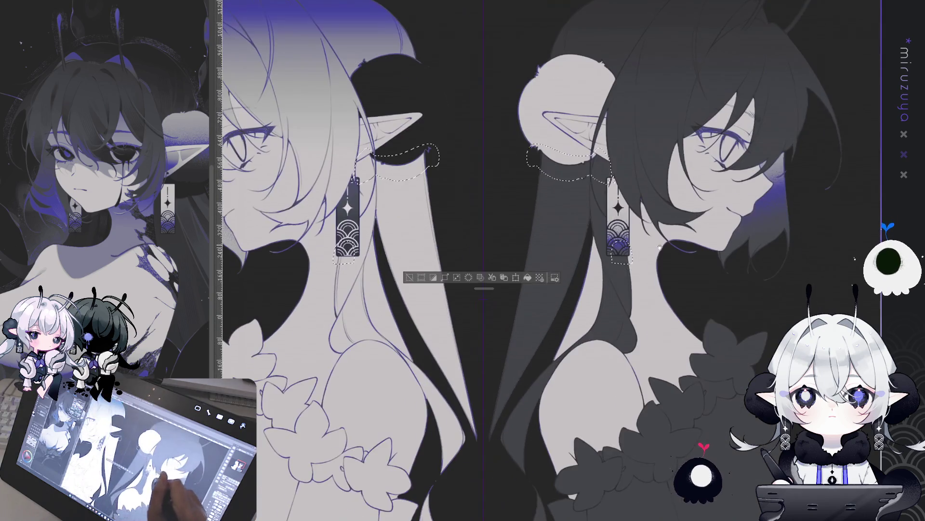
left_click_drag(580, 253, 594, 283)
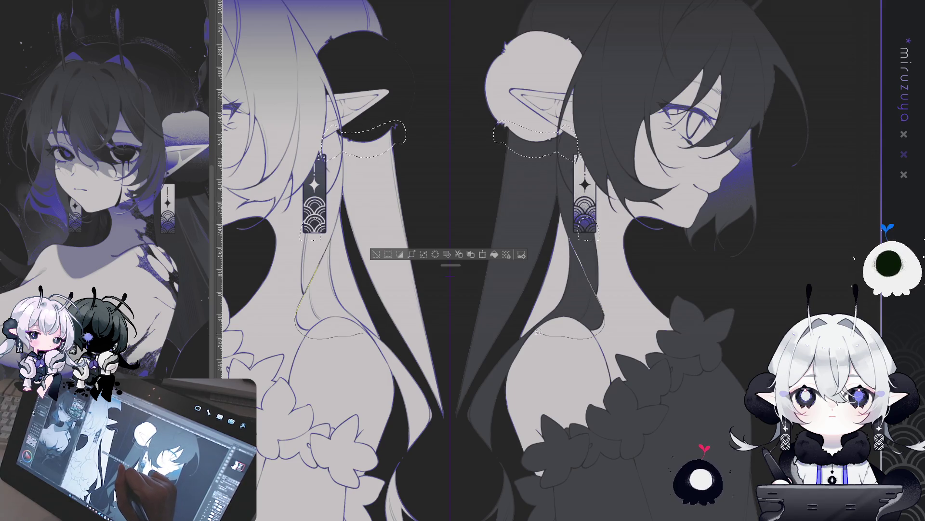
left_click_drag(538, 331, 569, 241)
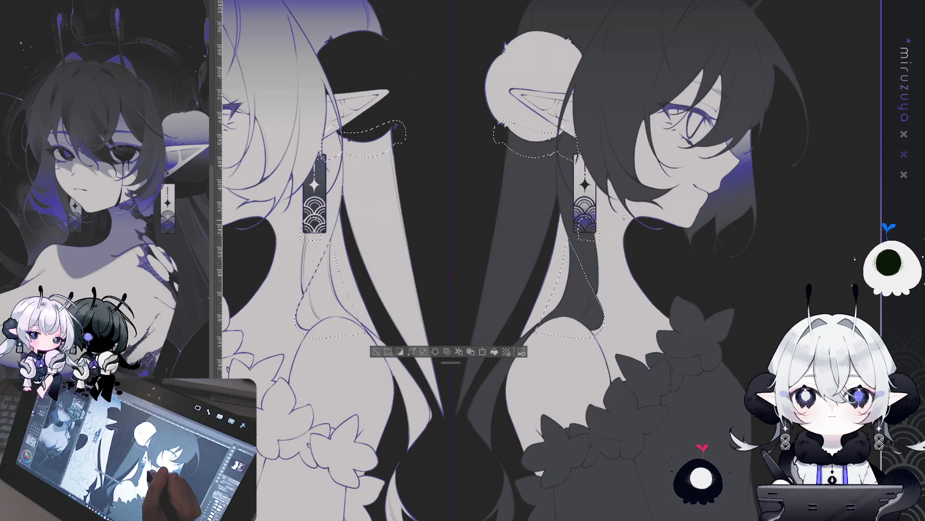
Add the lower hair strands between the girls to the selection and fill it dark.
scroll(625, 216, "down", 5)
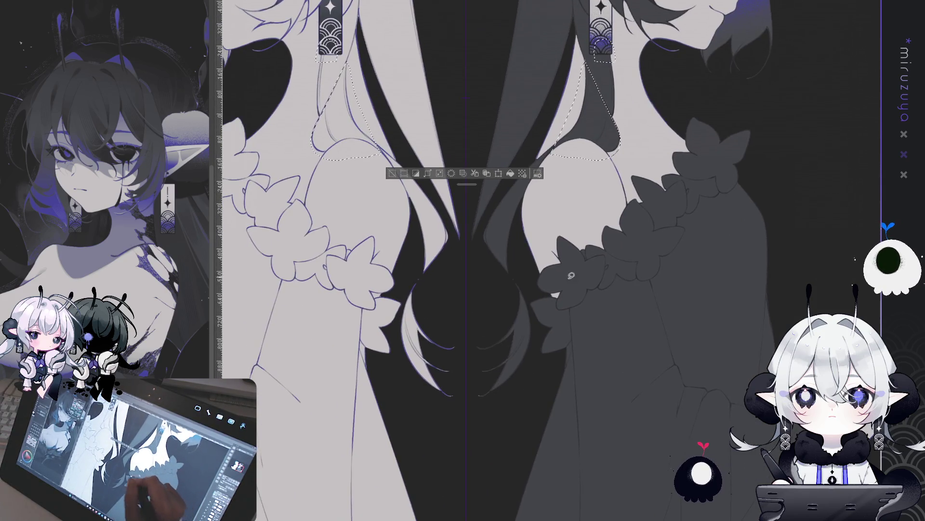
mouse_move(536, 329)
left_mouse_down()
mouse_move(482, 405)
mouse_move(516, 284)
left_mouse_up()
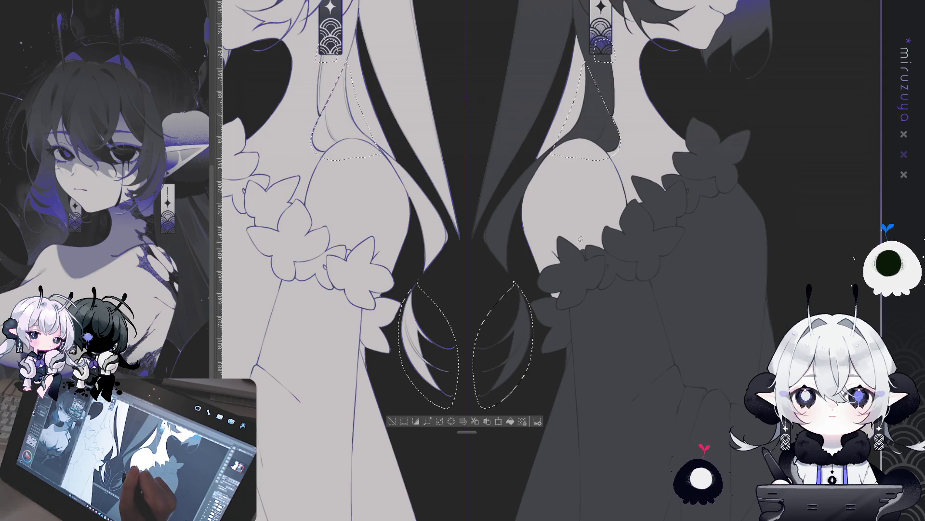
mouse_move(501, 287)
left_mouse_down()
mouse_move(692, 379)
mouse_move(683, 359)
mouse_move(611, 395)
left_mouse_up()
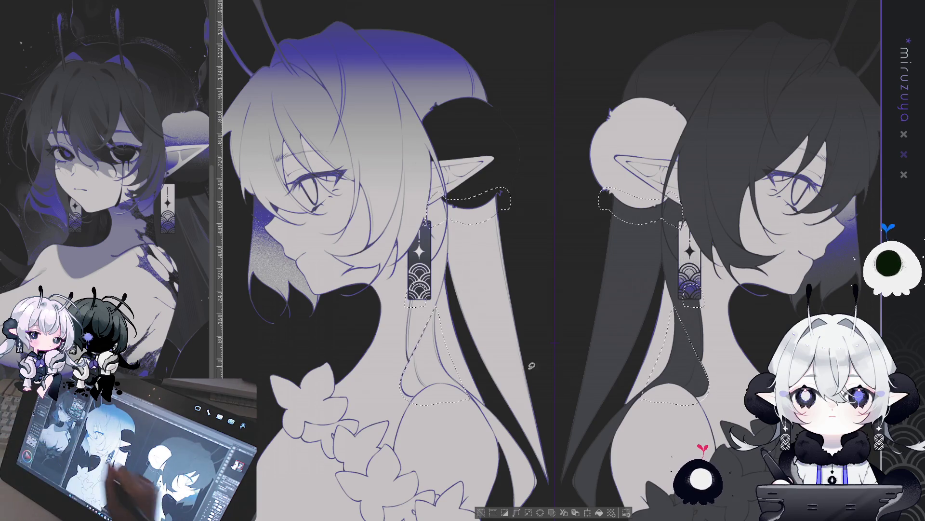
left_click(600, 512)
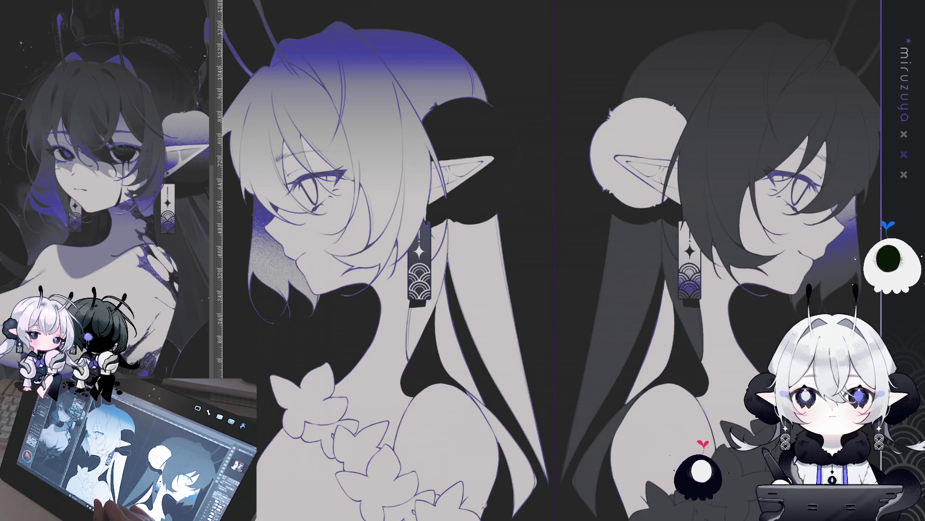
Deselect, then brush grey over the black edge next to the dark-haired girl's bun.
key("ctrl+d")
key("ctrl+plus")
key("ctrl+plus")
left_click_drag(530, 289, 343, 106)
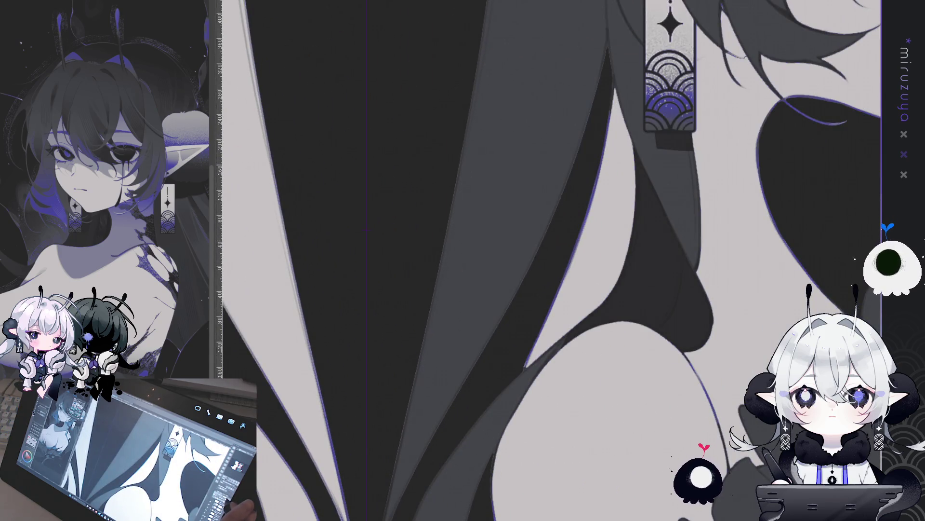
left_click_drag(531, 241, 344, 270)
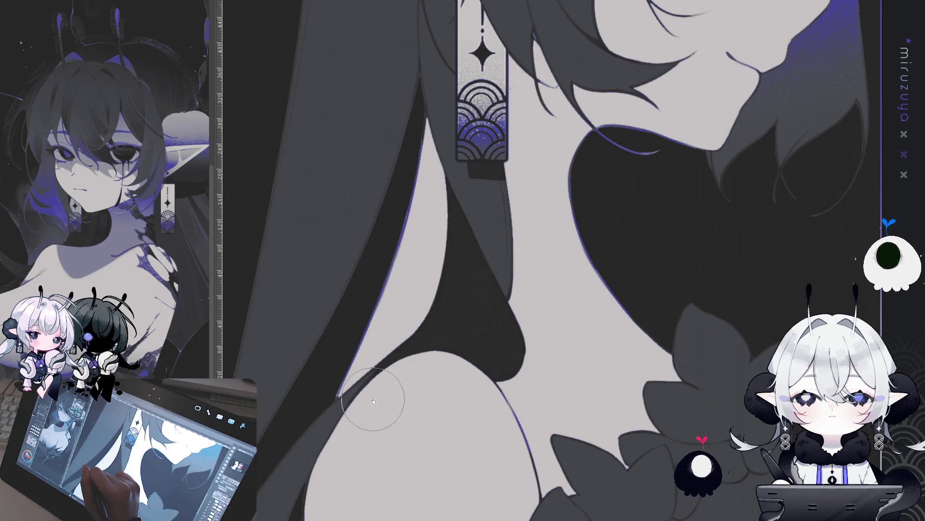
mouse_move(361, 410)
left_mouse_down()
mouse_move(560, 279)
mouse_move(559, 233)
mouse_move(589, 181)
mouse_move(496, 292)
mouse_move(494, 369)
mouse_move(463, 453)
left_mouse_up()
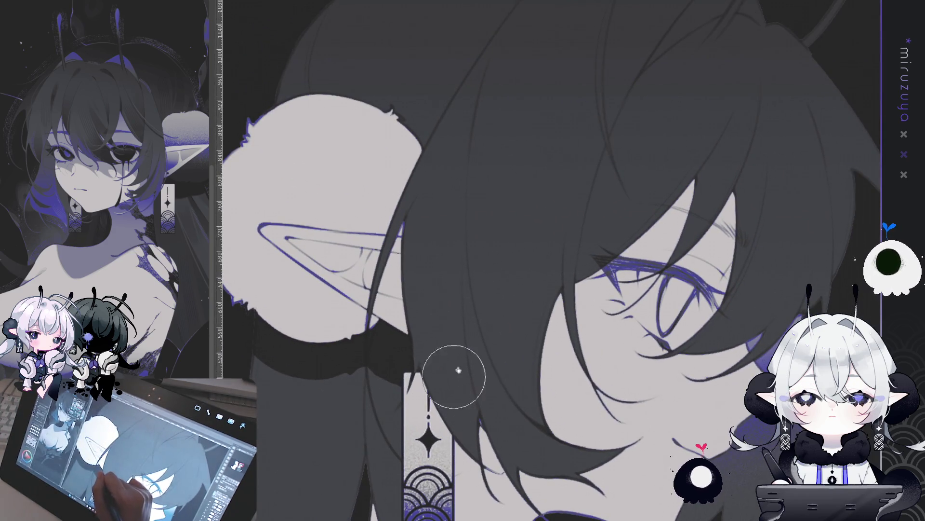
scroll(660, 290, "down", 3)
mouse_move(665, 328)
left_mouse_down()
mouse_move(677, 366)
mouse_move(665, 338)
left_mouse_up()
scroll(569, 260, "up", 3)
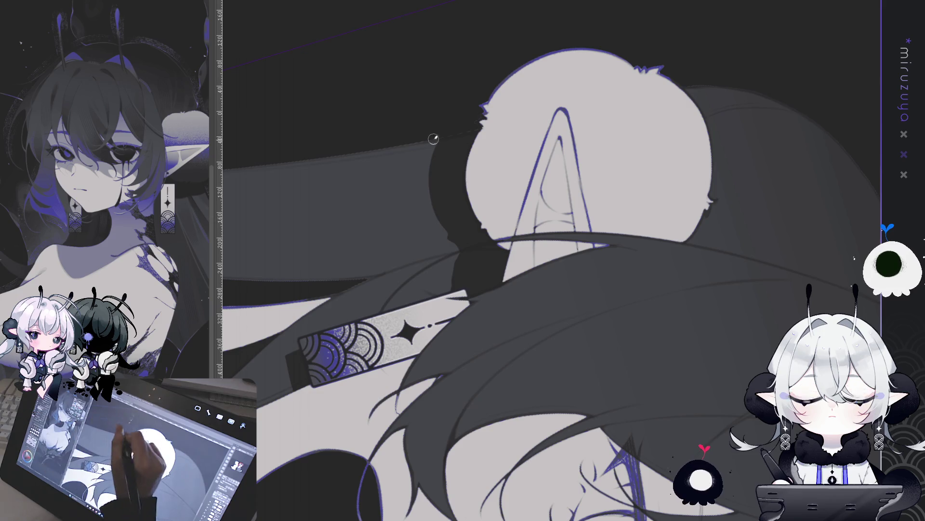
left_click_drag(441, 140, 435, 200)
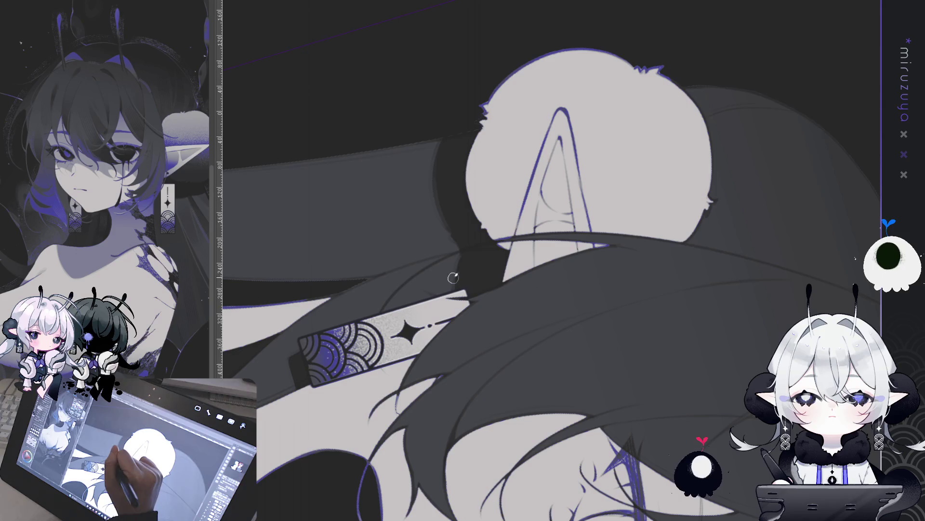
mouse_move(418, 422)
left_mouse_down()
mouse_move(632, 385)
mouse_move(698, 95)
mouse_move(685, 82)
left_mouse_up()
key("ctrl+0")
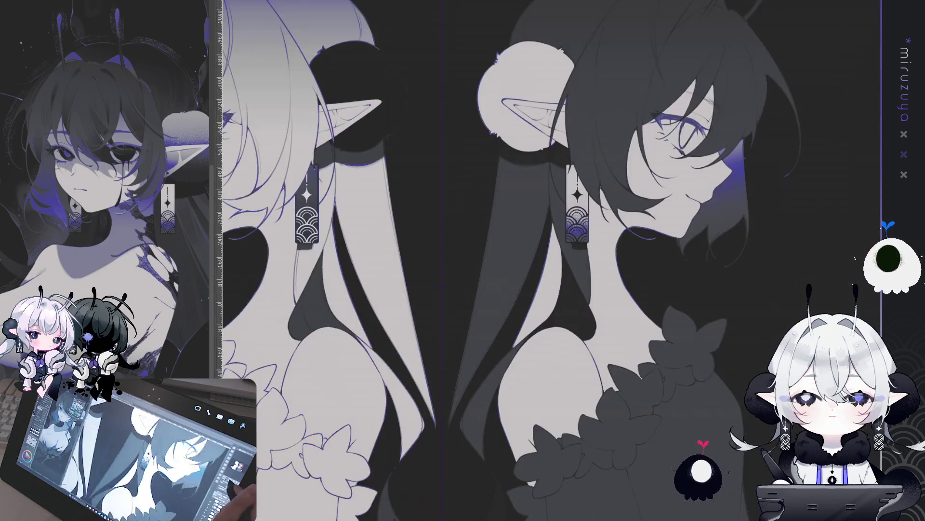
Hide the blue-violet tint layer to check the black-and-white values.
key("ctrl+plus")
key("ctrl+plus")
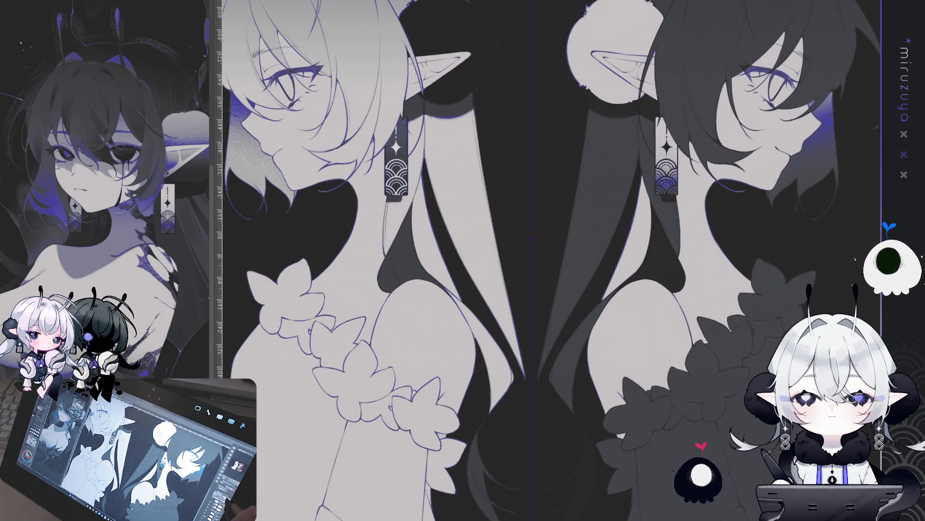
key("ctrl+h")
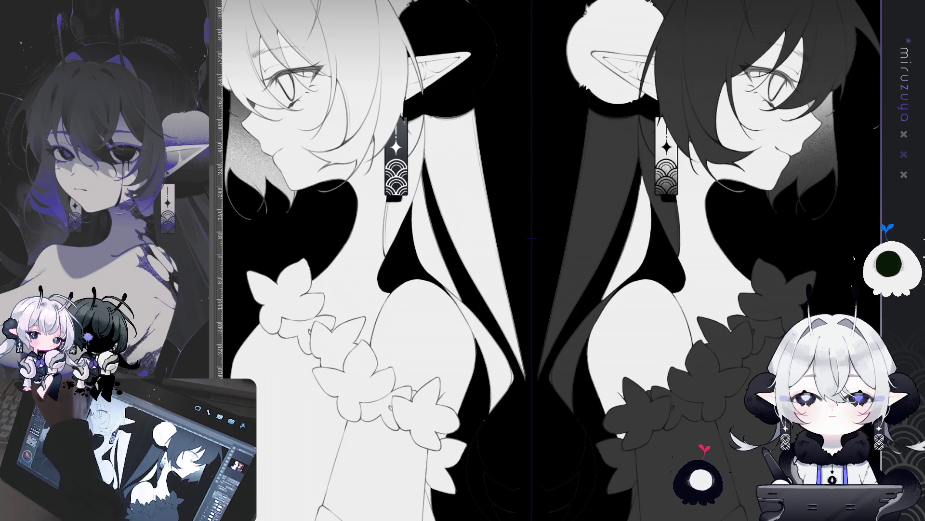
scroll(532, 261, "up", 2)
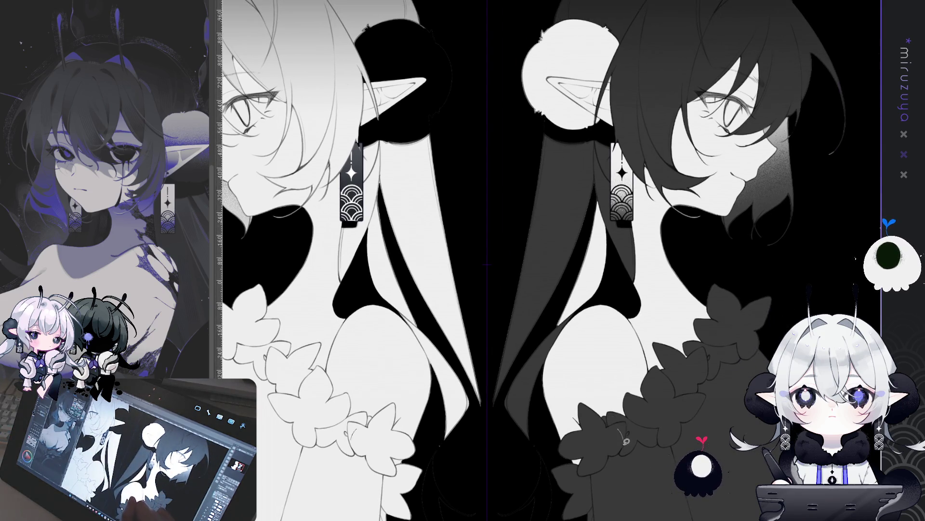
Lasso the dark-haired girl's long hair strand running down from the bun.
left_click_drag(618, 429, 624, 460)
key("ctrl+minus")
mouse_move(617, 145)
left_mouse_down()
mouse_move(530, 160)
mouse_move(511, 295)
left_mouse_up()
key("ctrl+d")
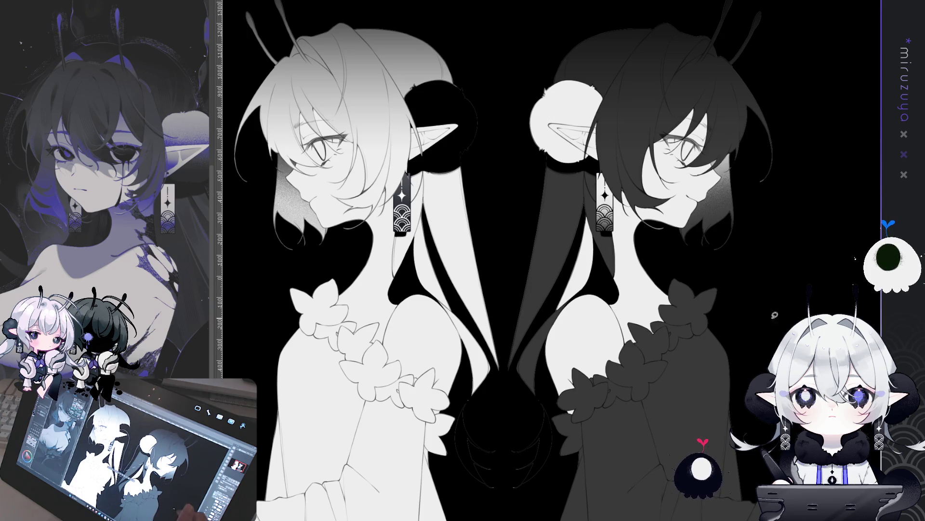
mouse_move(627, 164)
left_mouse_down()
mouse_move(535, 121)
mouse_move(503, 361)
mouse_move(509, 487)
mouse_move(603, 463)
mouse_move(627, 265)
mouse_move(618, 188)
left_mouse_up()
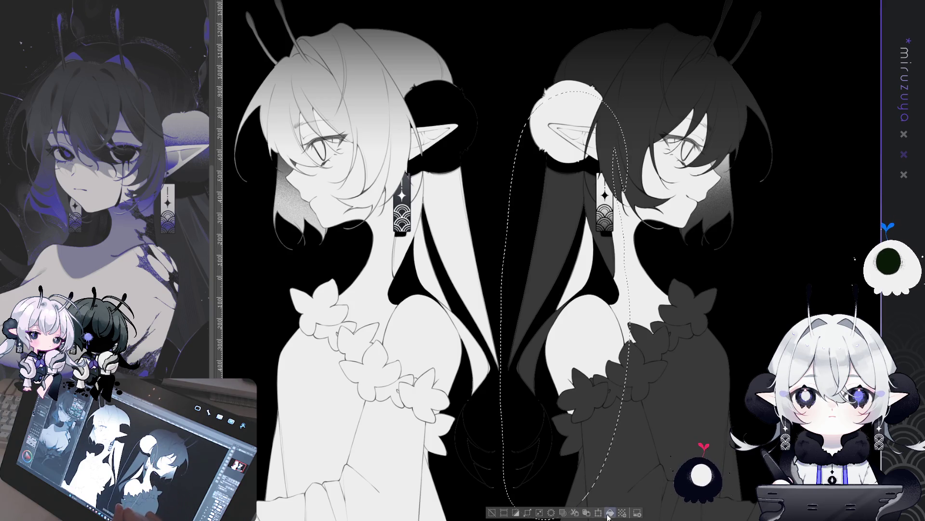
Lasso the hair strip behind the white-haired girl's back, fill it dark grey, and deselect.
key("alt+Delete")
key("ctrl+z")
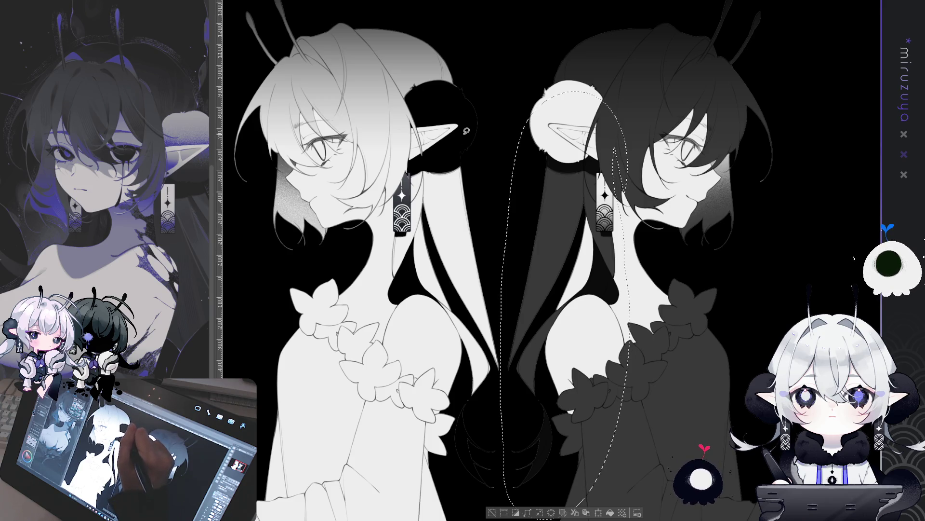
mouse_move(408, 148)
left_mouse_down()
mouse_move(380, 304)
mouse_move(435, 482)
left_mouse_up()
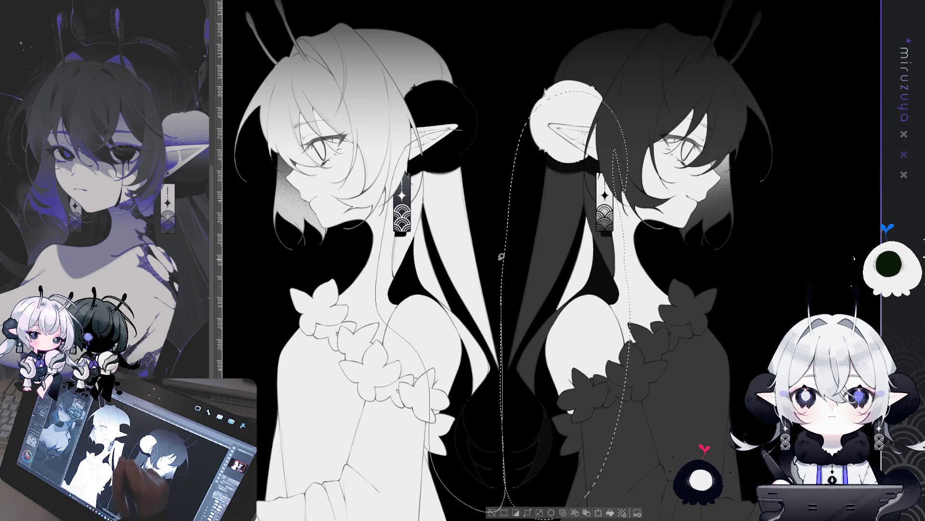
left_click_drag(501, 482, 503, 504)
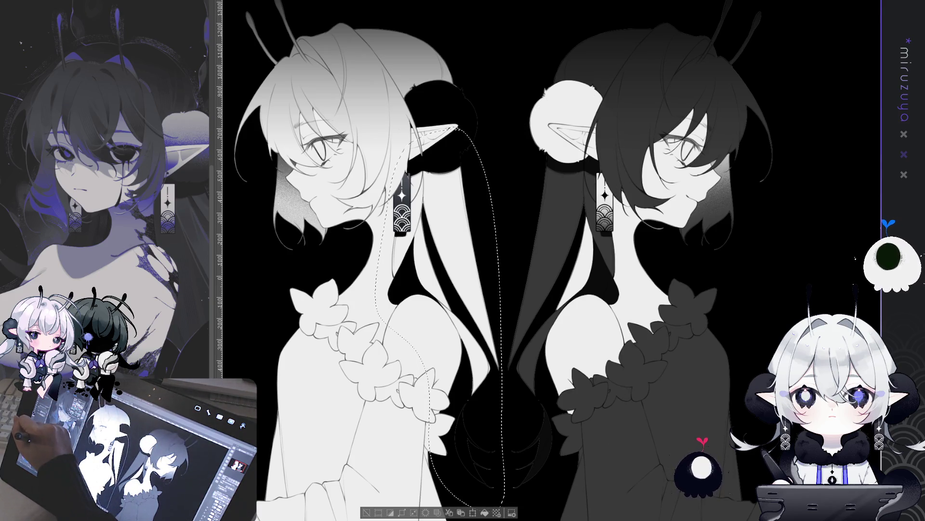
left_click(484, 512)
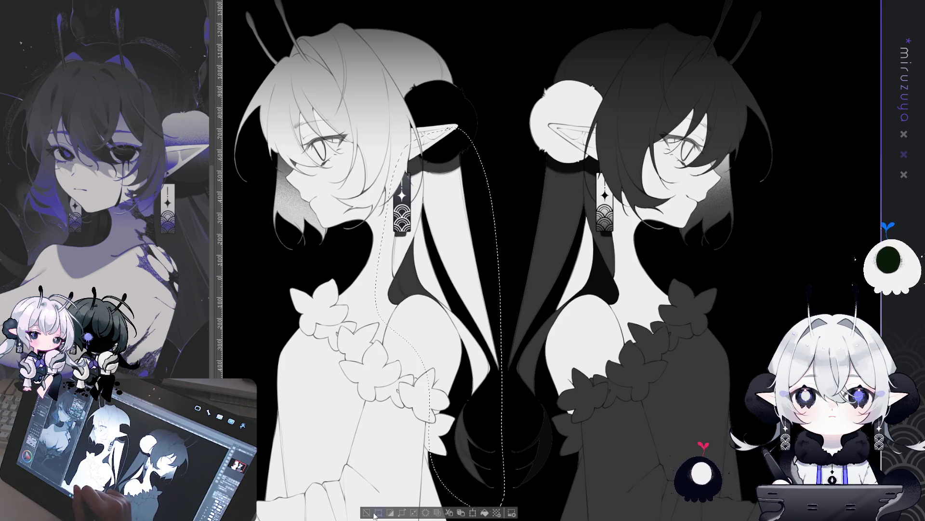
key("ctrl+d")
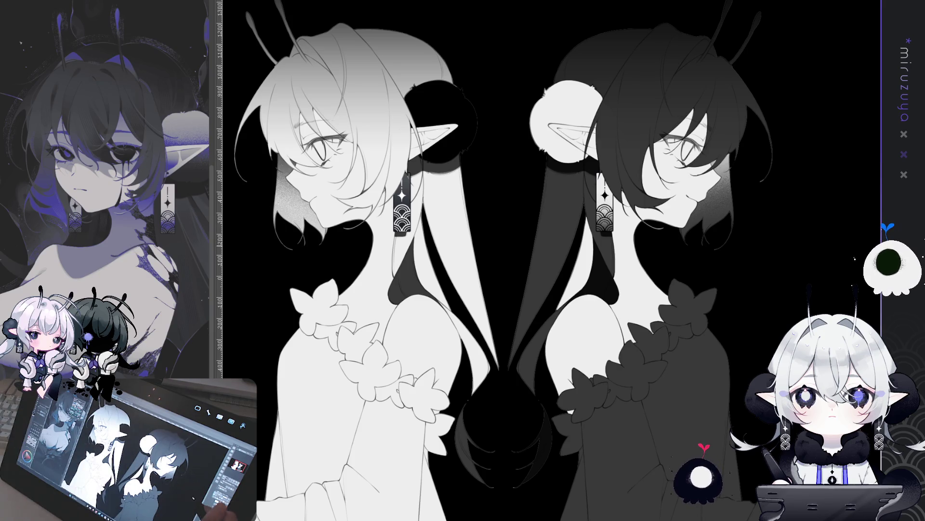
left_click_drag(636, 377, 752, 305)
left_click_drag(690, 175, 758, 296)
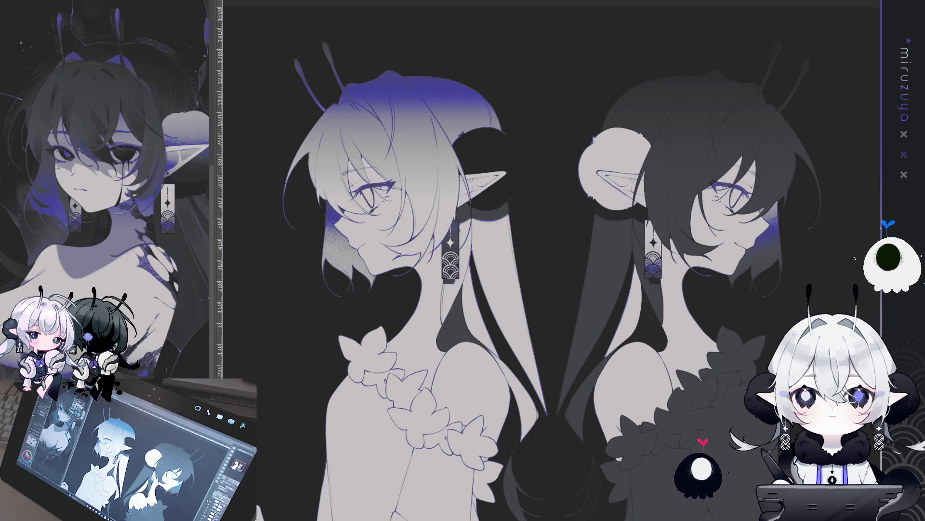
Draw thin and long light strands down the dark-haired girl's hair.
scroll(525, 260, "down", 3)
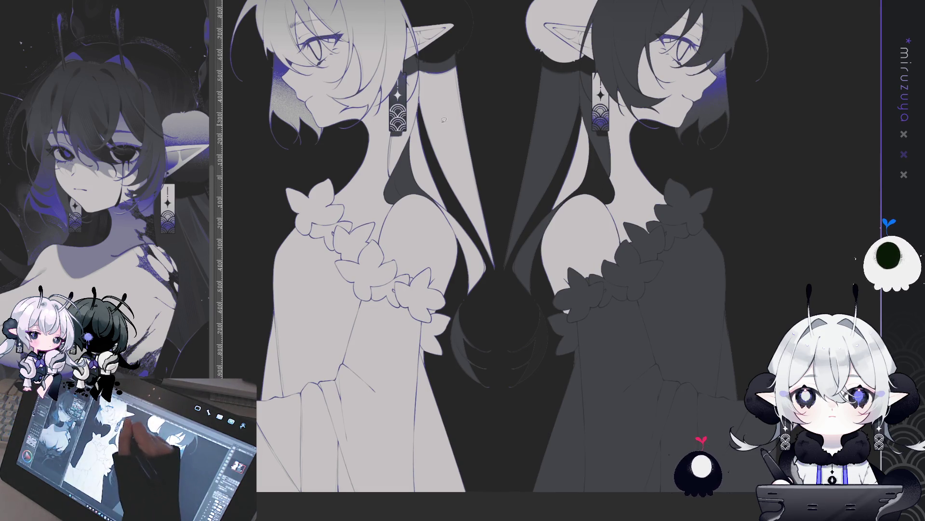
left_click_drag(423, 87, 414, 148)
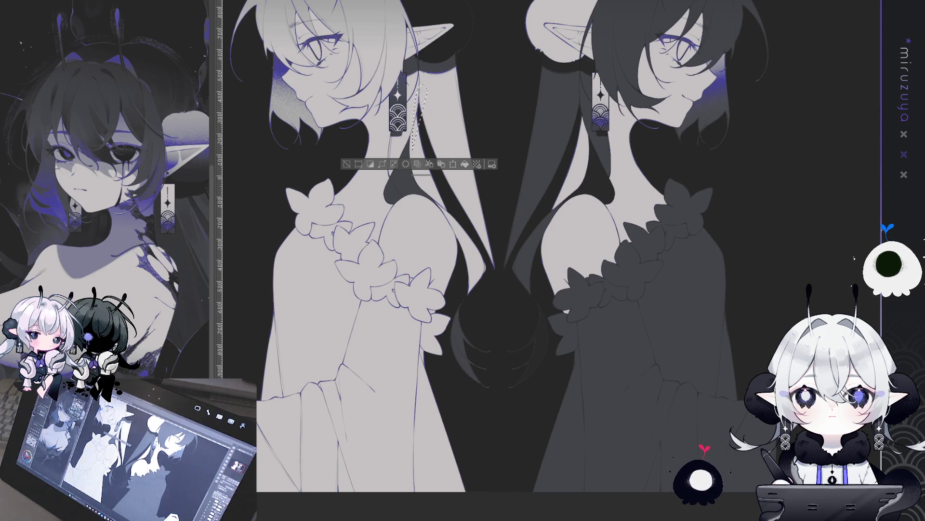
key("ctrl+d")
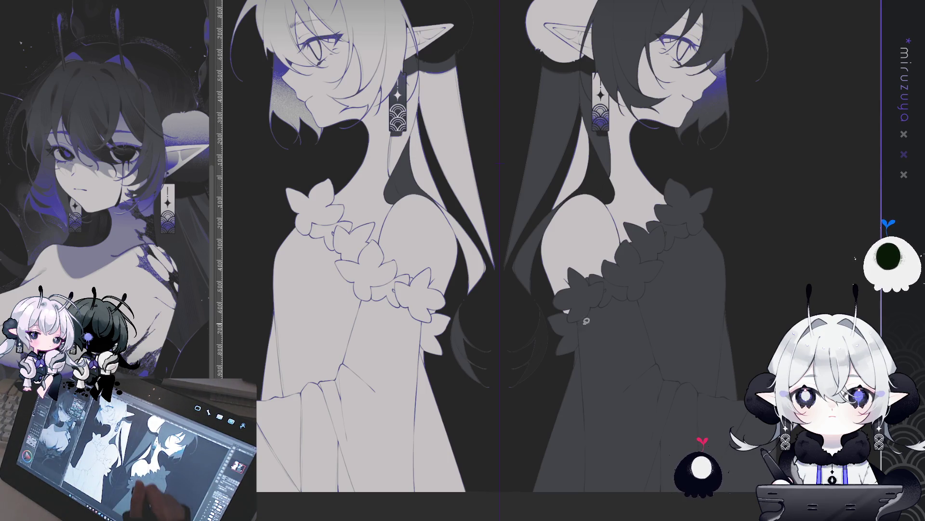
mouse_move(579, 96)
left_mouse_down()
mouse_move(514, 244)
mouse_move(484, 458)
left_mouse_up()
left_click_drag(608, 379, 549, 519)
Lasso the hair along the dark-haired girl's back and fill it grey.
left_click_drag(611, 328, 602, 102)
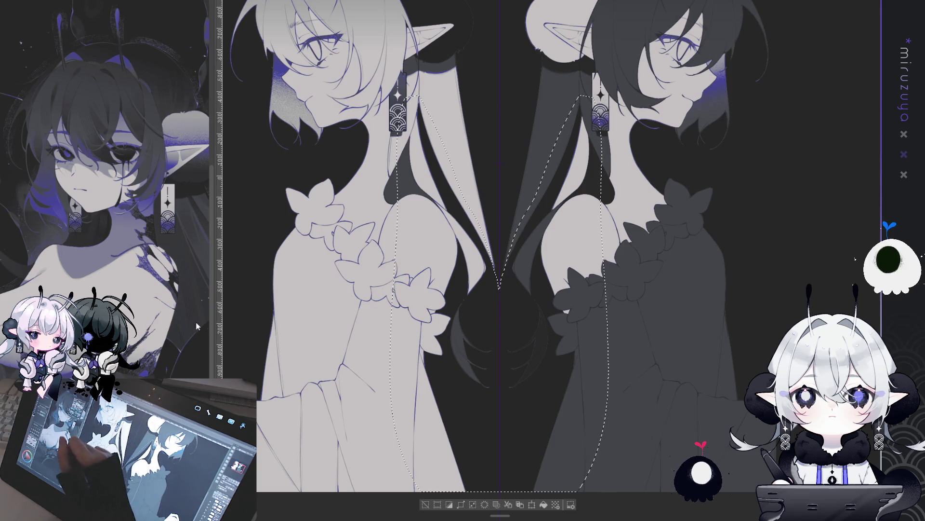
left_click(544, 504)
key("ctrl+d")
left_click_drag(708, 337, 739, 344)
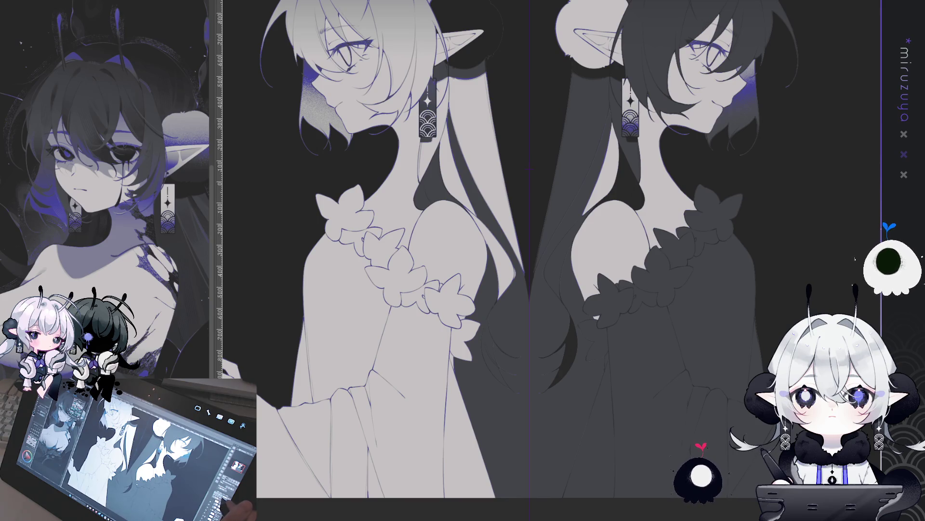
Sketch short guide lines along and under the white-haired girl's flower collar.
key("ctrl+plus")
key("ctrl+plus")
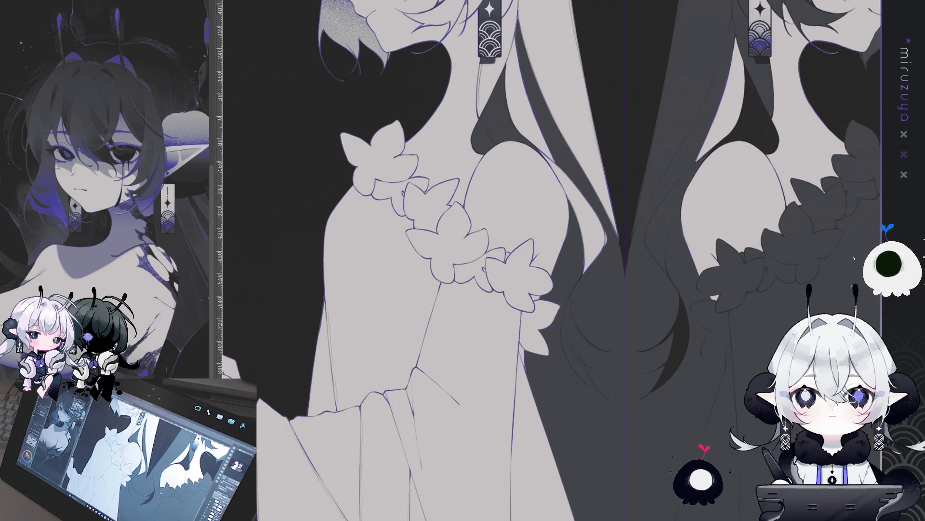
key("ctrl+z")
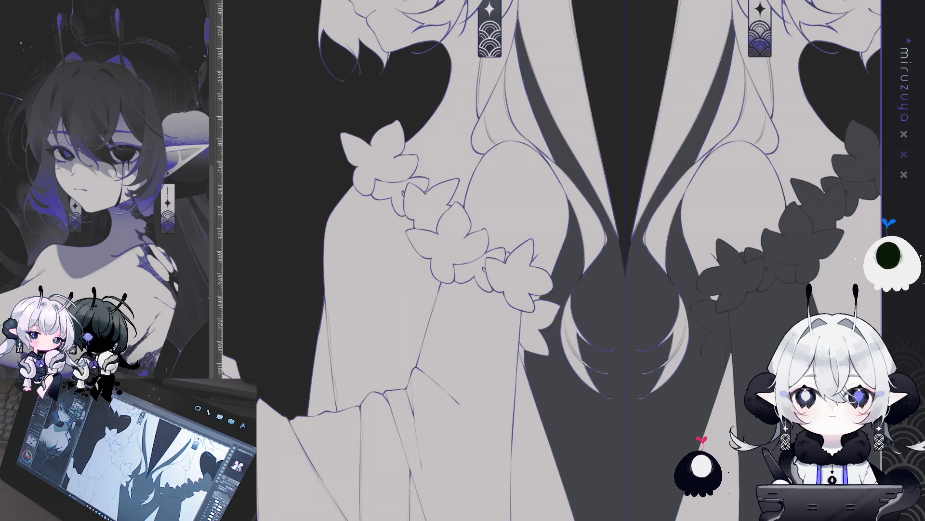
key("ctrl+y")
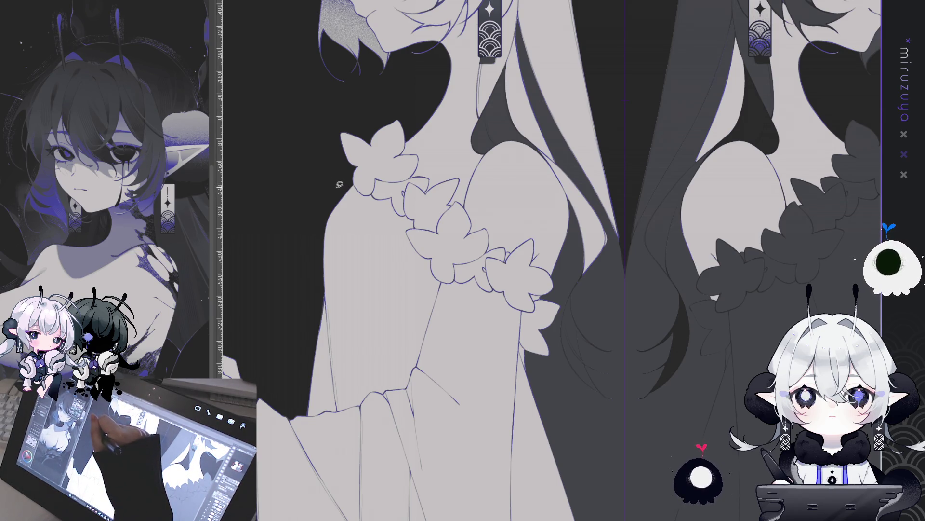
left_click_drag(369, 207, 392, 223)
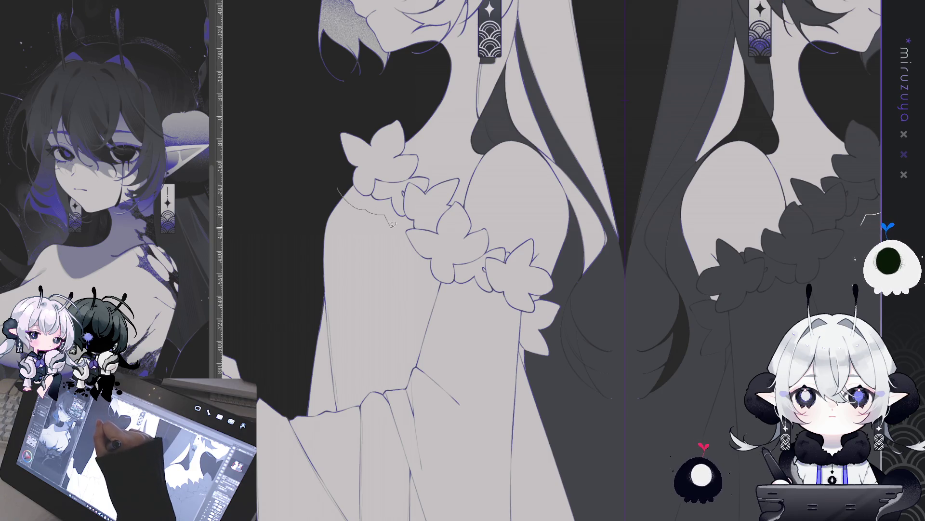
left_click_drag(433, 287, 451, 291)
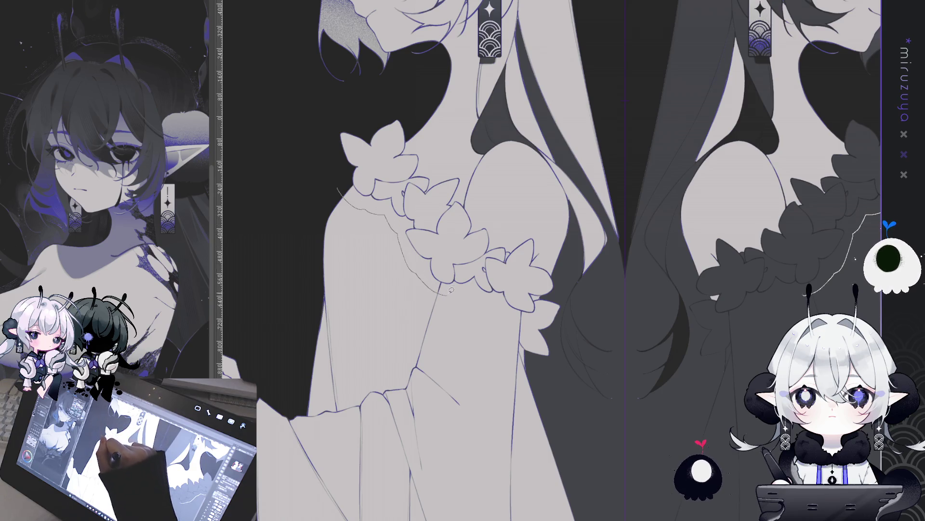
Lasso the band under the collar, fill it, and paint it dark.
left_click_drag(344, 170, 336, 173)
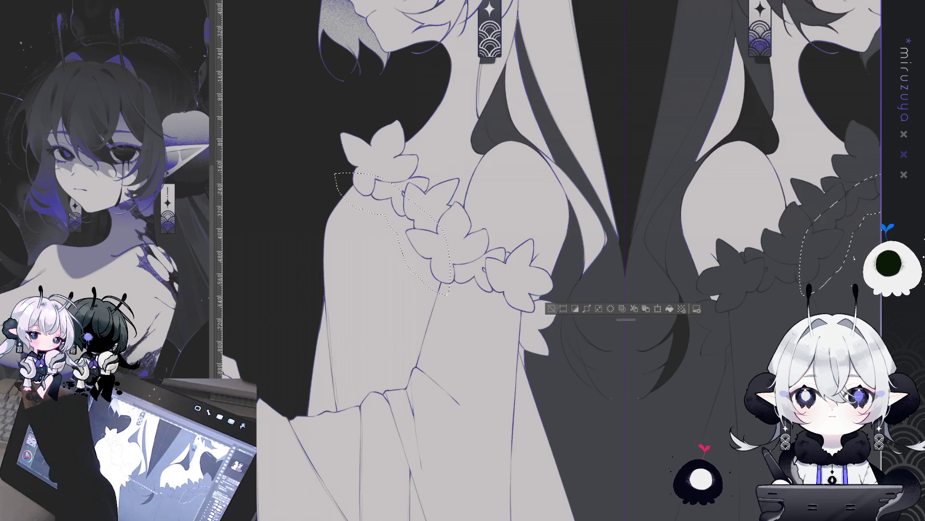
left_click(672, 310)
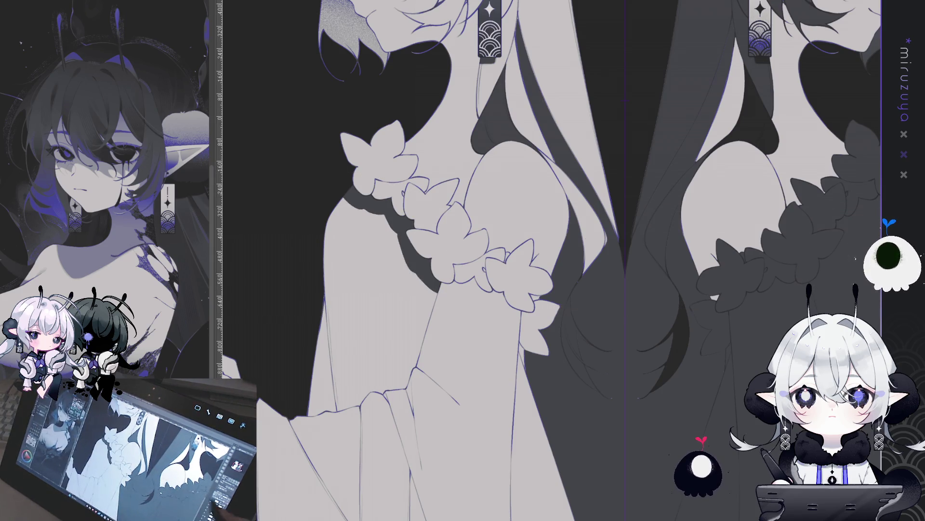
key("ctrl+plus")
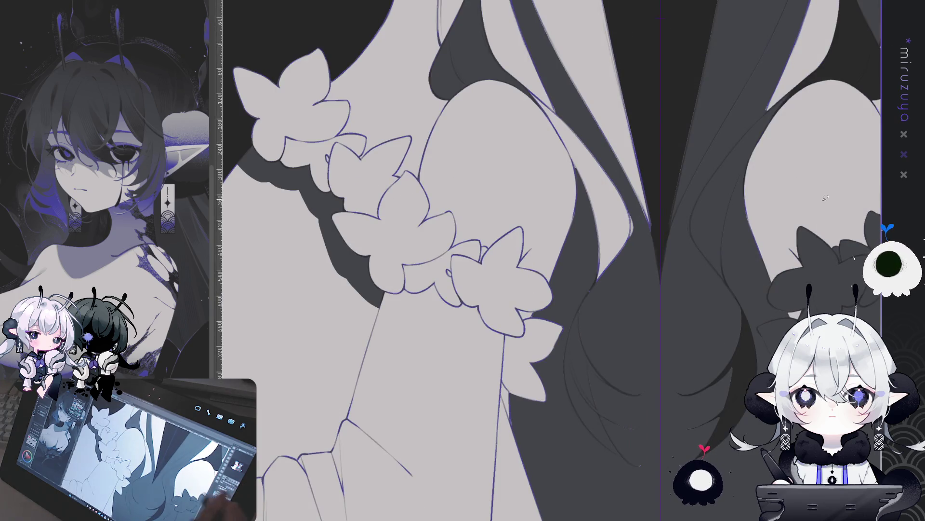
left_click_drag(424, 270, 458, 293)
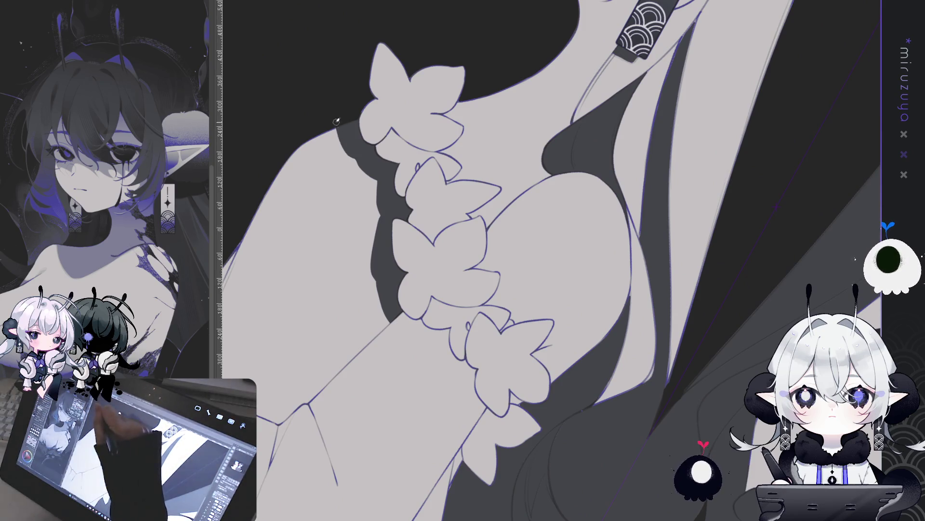
left_click_drag(341, 140, 352, 155)
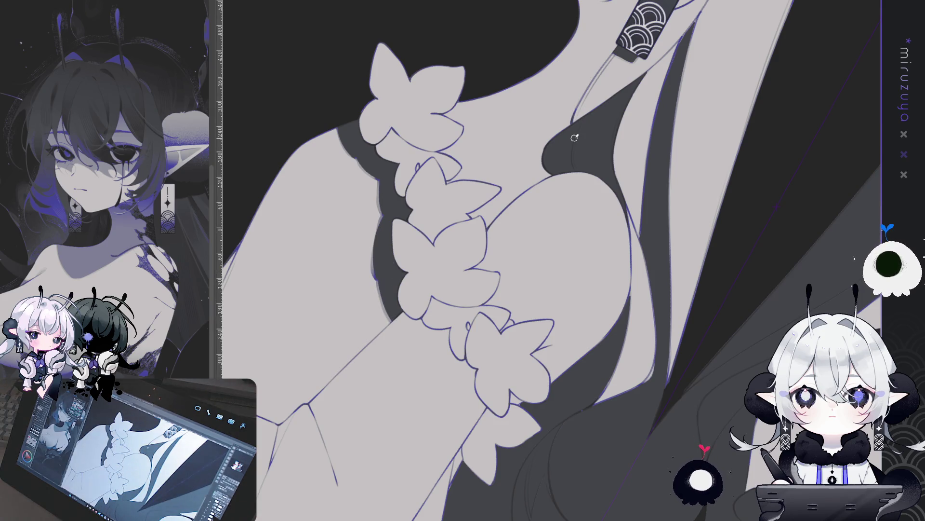
key("ctrl+minus")
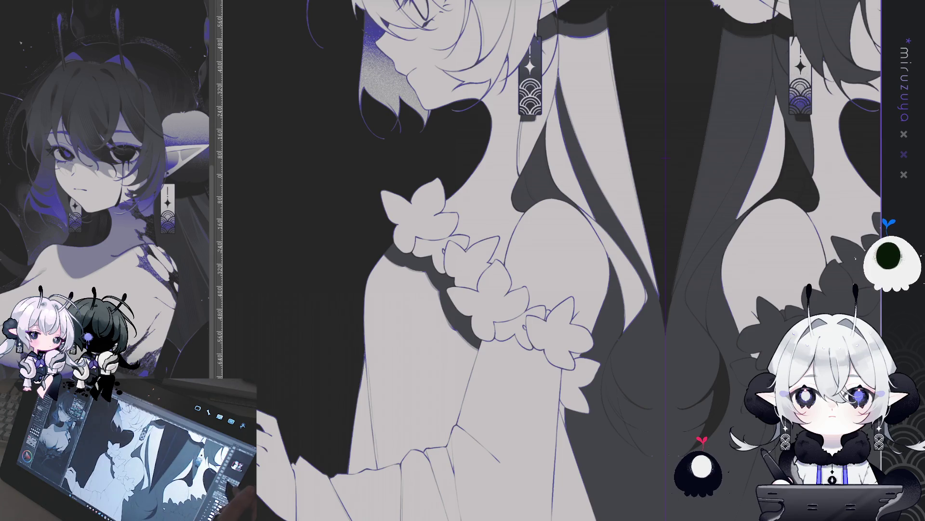
Lasso the dark-haired girl's flower trim and fill it a darker grey.
key("ctrl+plus")
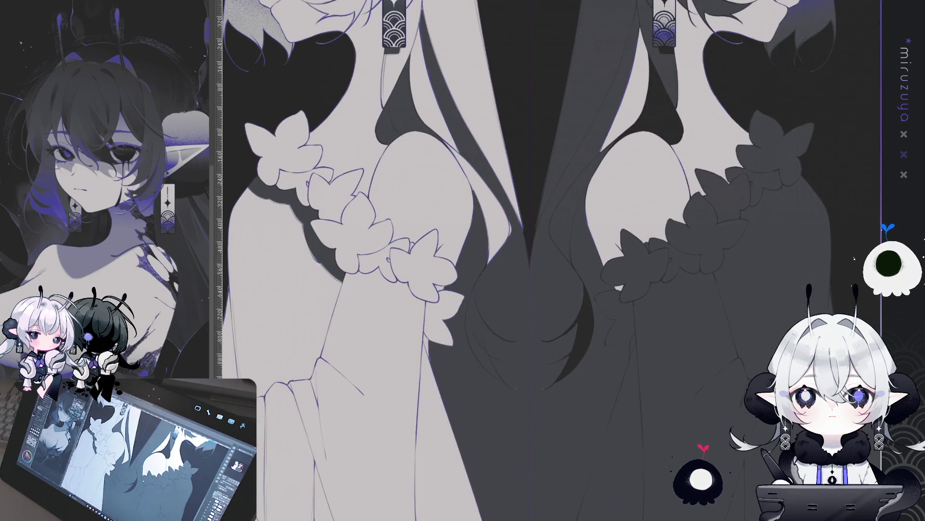
mouse_move(530, 260)
left_mouse_down()
mouse_move(424, 258)
mouse_move(446, 257)
left_mouse_up()
mouse_move(678, 359)
left_mouse_down()
mouse_move(578, 270)
mouse_move(761, 279)
left_mouse_up()
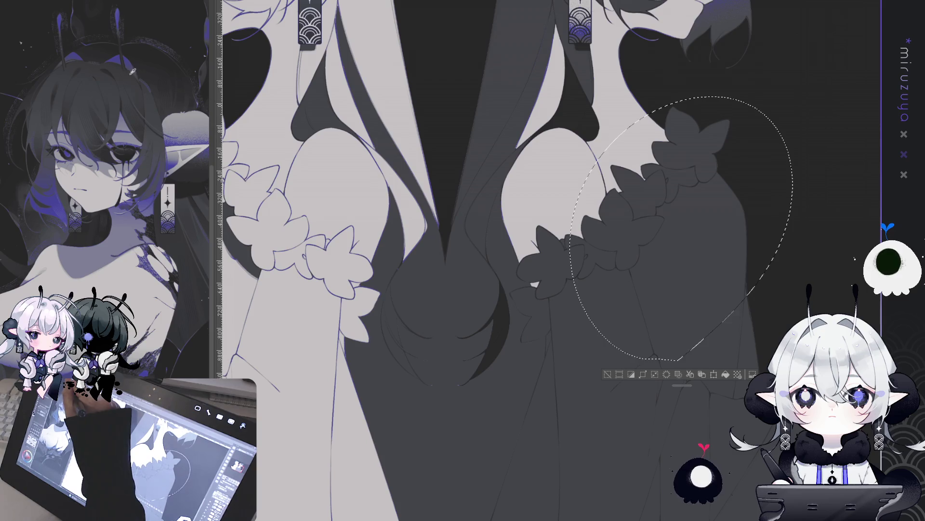
left_click(733, 378)
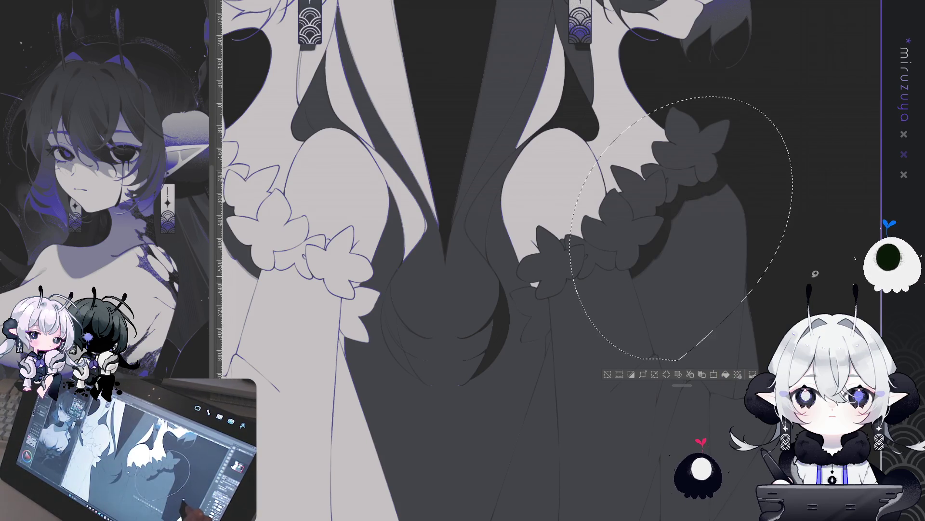
key("ctrl+d")
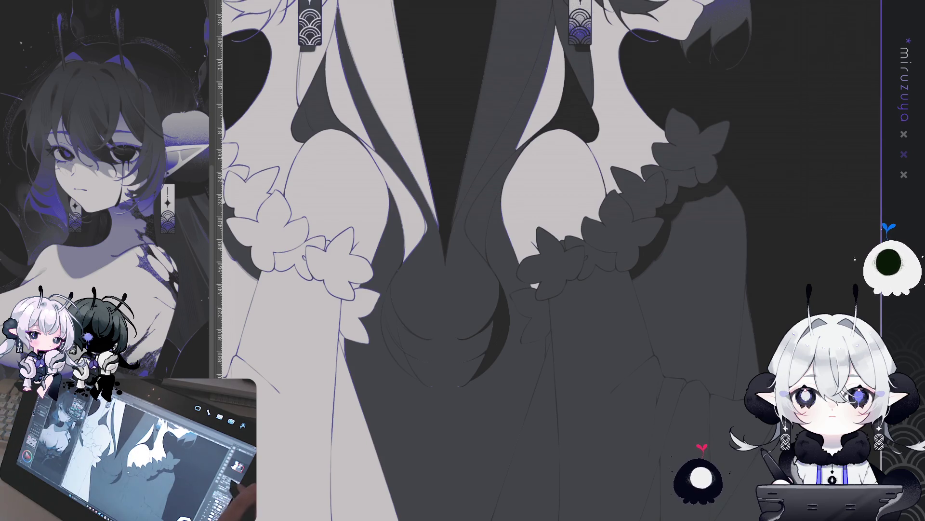
key("ctrl+0")
left_click_drag(482, 193, 519, 175)
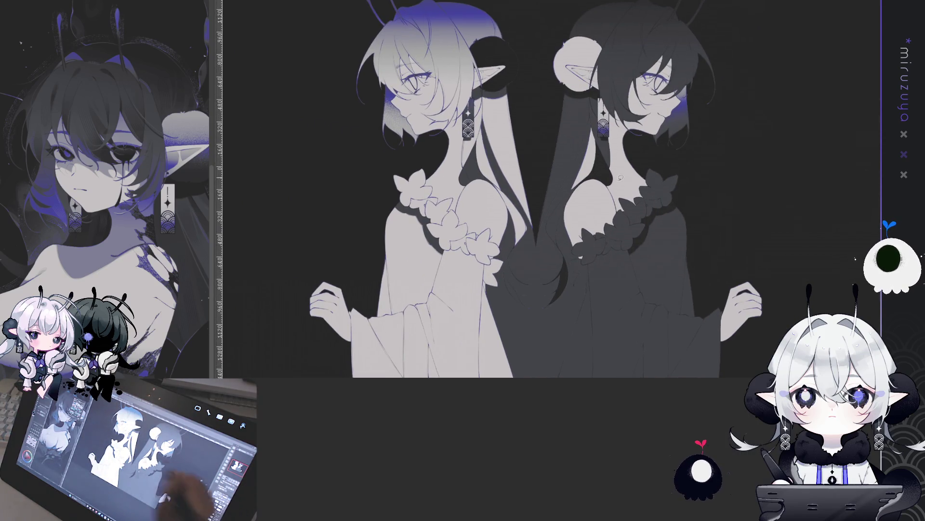
Drag a purple gradient up from both dress hems inside a lasso selection.
mouse_move(739, 401)
left_mouse_down()
mouse_move(748, 318)
mouse_move(605, 178)
mouse_move(523, 181)
mouse_move(311, 357)
mouse_move(309, 378)
left_mouse_up()
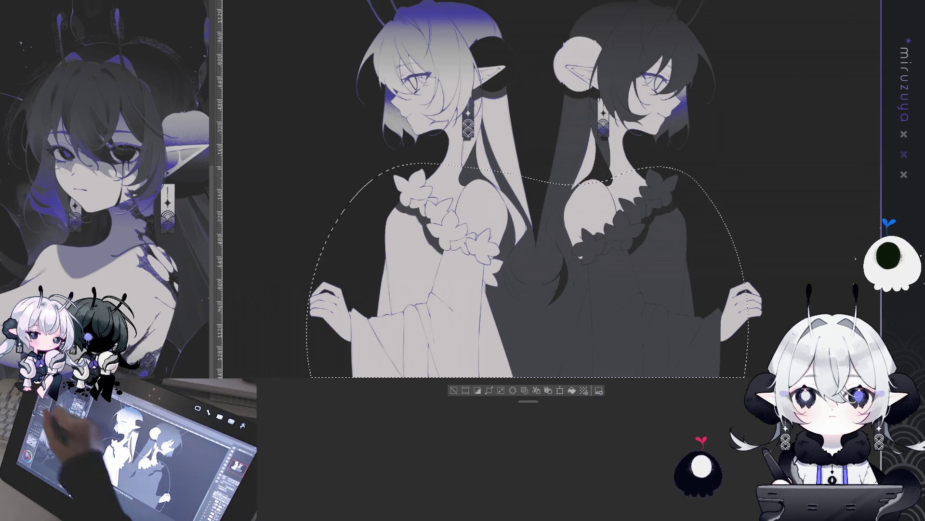
left_click_drag(576, 234, 563, 145)
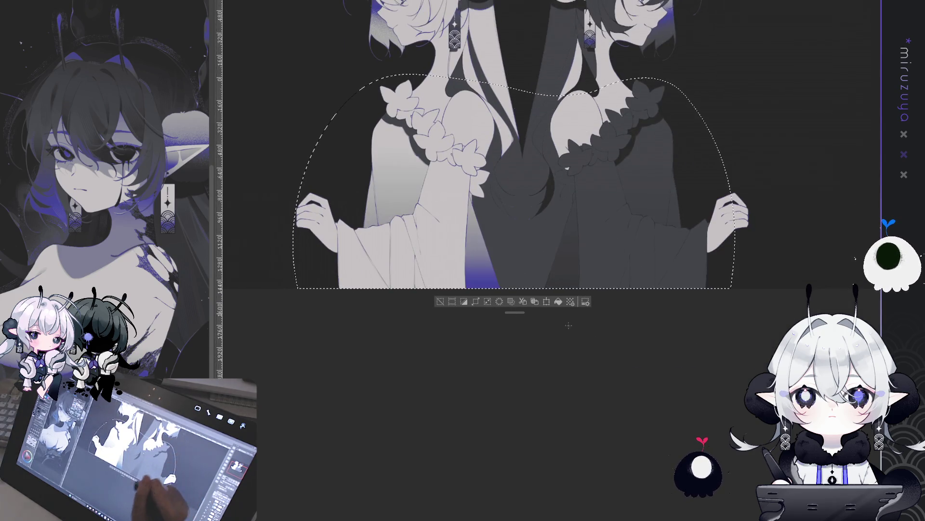
left_click_drag(522, 395, 522, 395)
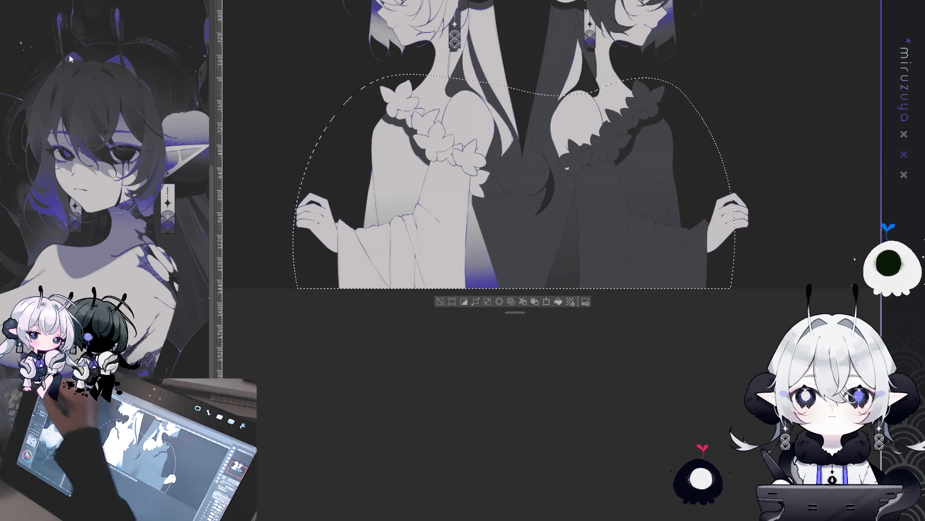
left_click_drag(780, 140, 763, 217)
key("ctrl+d")
mouse_move(691, 356)
left_mouse_down()
mouse_move(545, 434)
mouse_move(677, 373)
left_mouse_up()
key("ctrl+d")
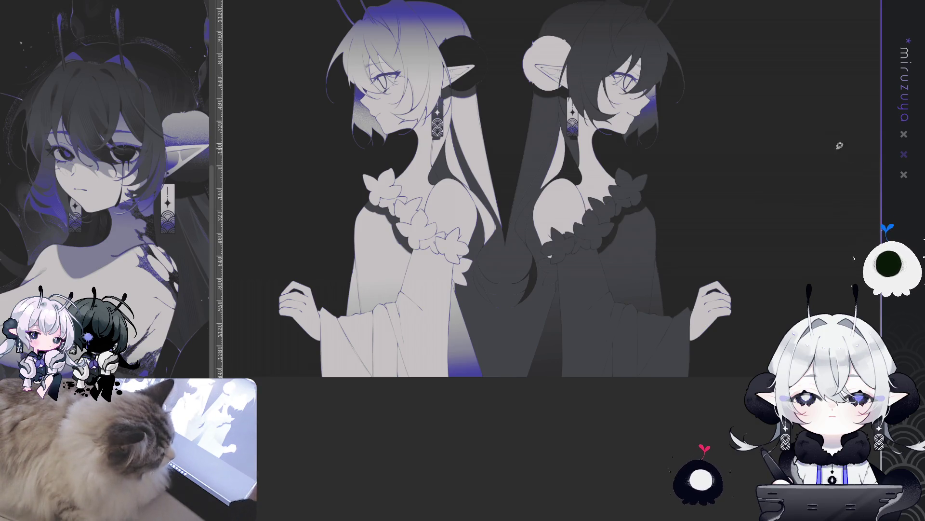
Lasso across both elves' heads and clear the purple tint from the hair tops, then undo.
mouse_move(717, 245)
left_mouse_down()
mouse_move(749, 240)
mouse_move(771, 255)
mouse_move(823, 216)
left_mouse_up()
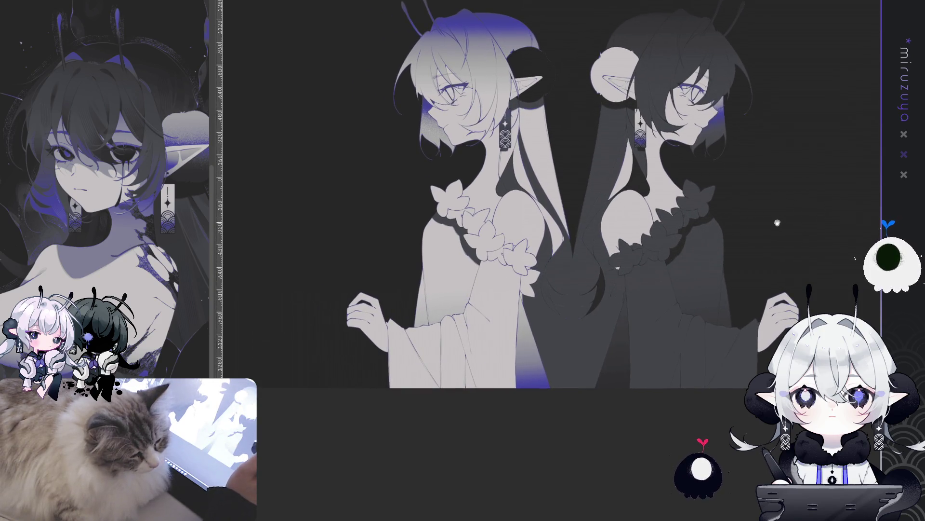
left_click_drag(718, 260, 784, 288)
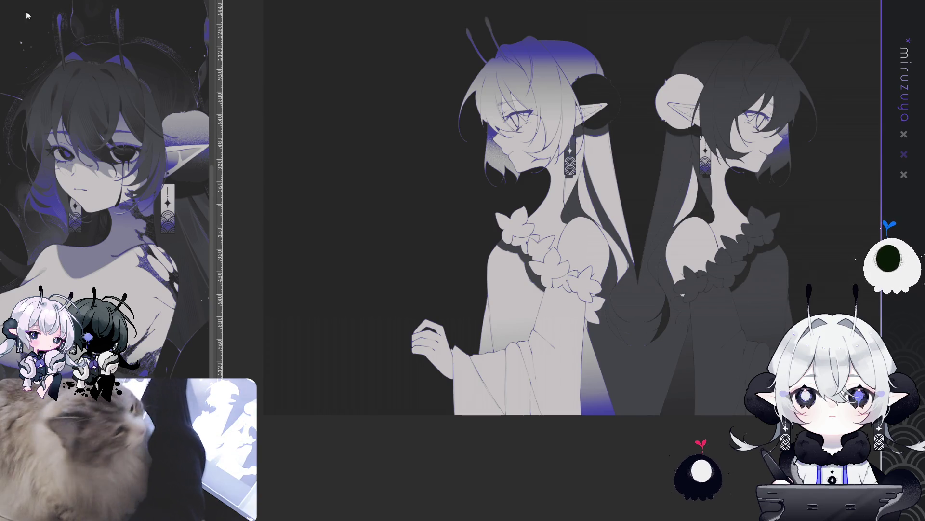
left_click_drag(749, 108, 705, 122)
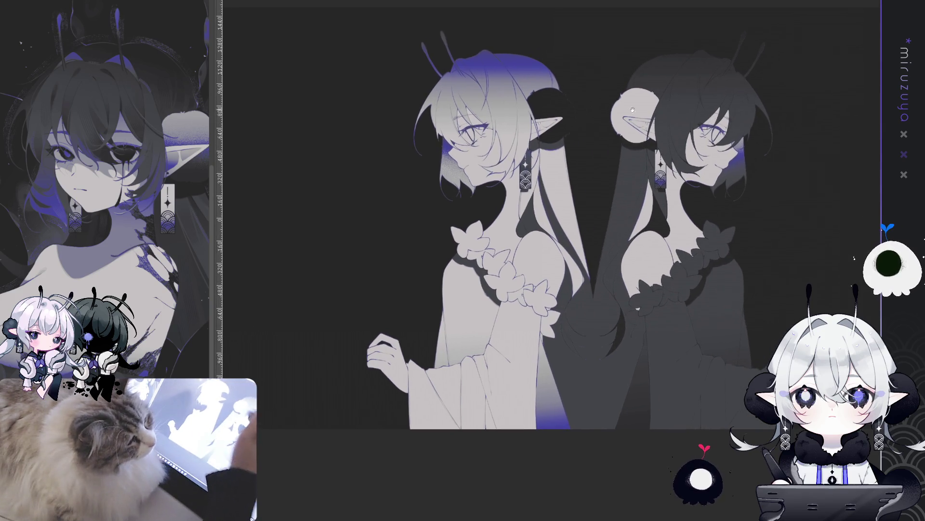
left_click_drag(412, 75, 639, 173)
mouse_move(684, 207)
left_mouse_down()
mouse_move(775, 289)
mouse_move(795, 97)
mouse_move(434, 51)
mouse_move(337, 114)
left_mouse_up()
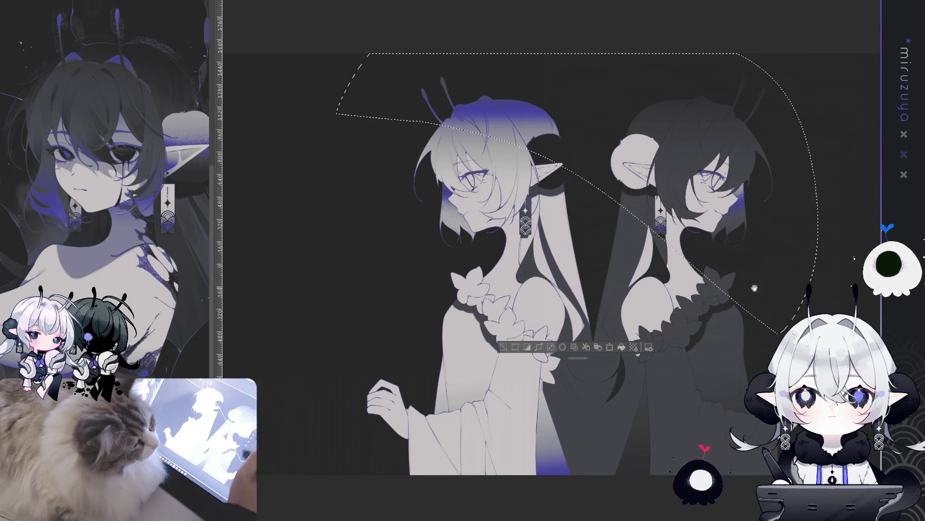
left_click_drag(621, 351, 629, 318)
left_click(558, 316)
key("ctrl+d")
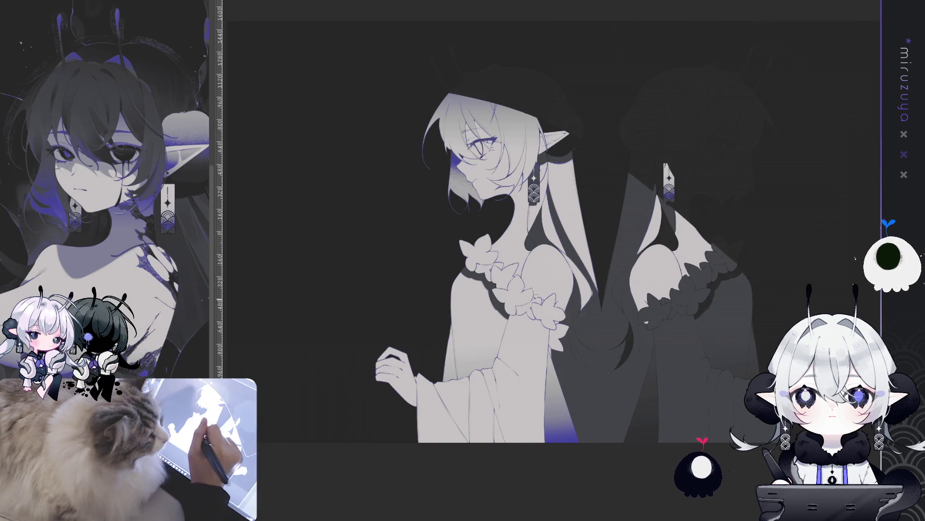
key("ctrl+z")
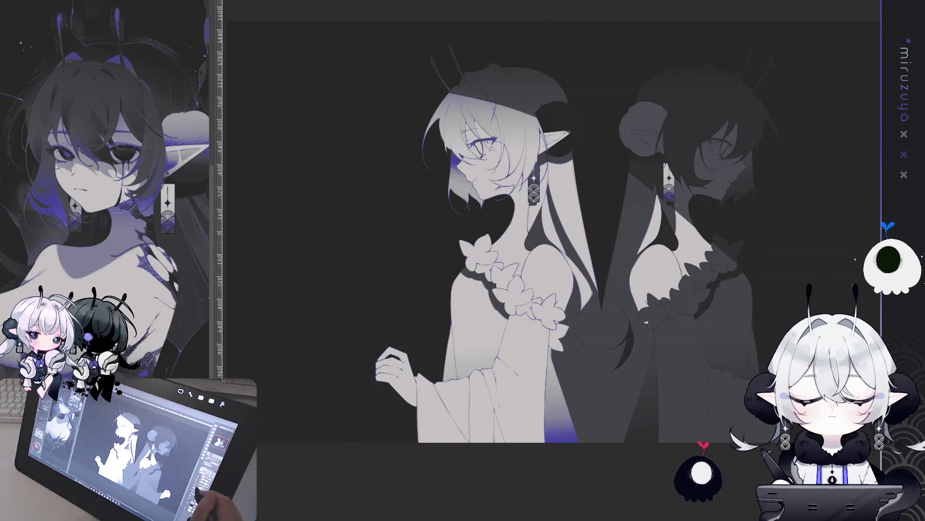
Zoom in on the two elves' upper bodies.
key("ctrl+plus")
key("ctrl+plus")
With the view rotated, brush the white-haired girl's light face and hair edge further left.
mouse_move(692, 199)
left_mouse_down()
mouse_move(647, 206)
mouse_move(680, 145)
left_mouse_up()
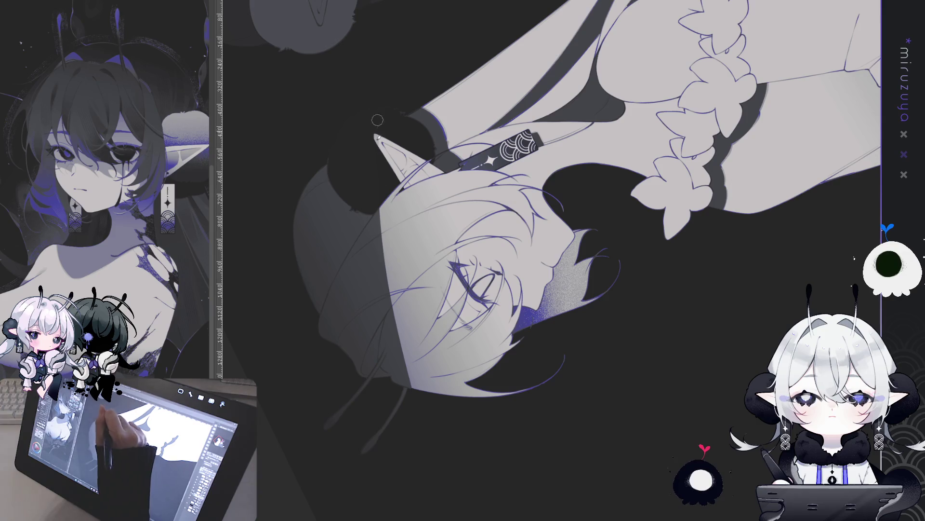
mouse_move(383, 209)
left_mouse_down()
mouse_move(388, 357)
mouse_move(390, 239)
mouse_move(399, 317)
left_mouse_up()
left_click_drag(380, 208, 399, 346)
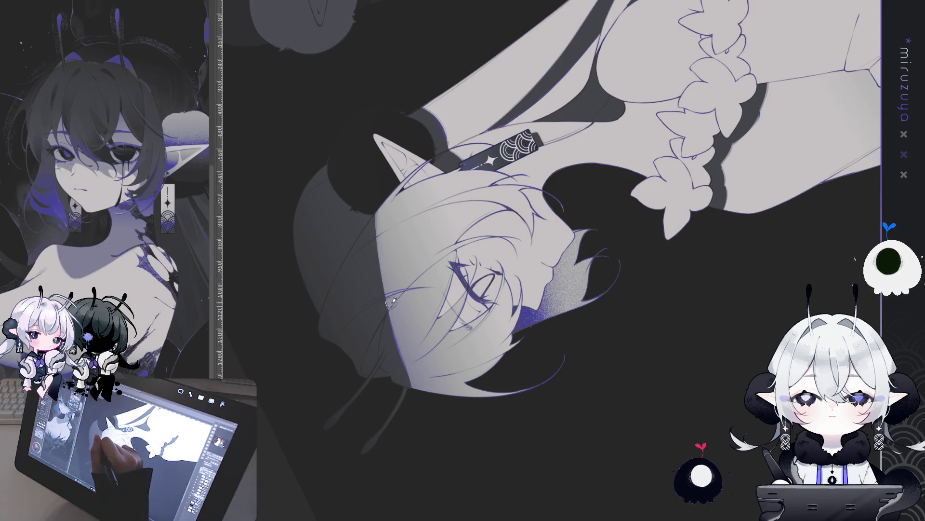
key("minus")
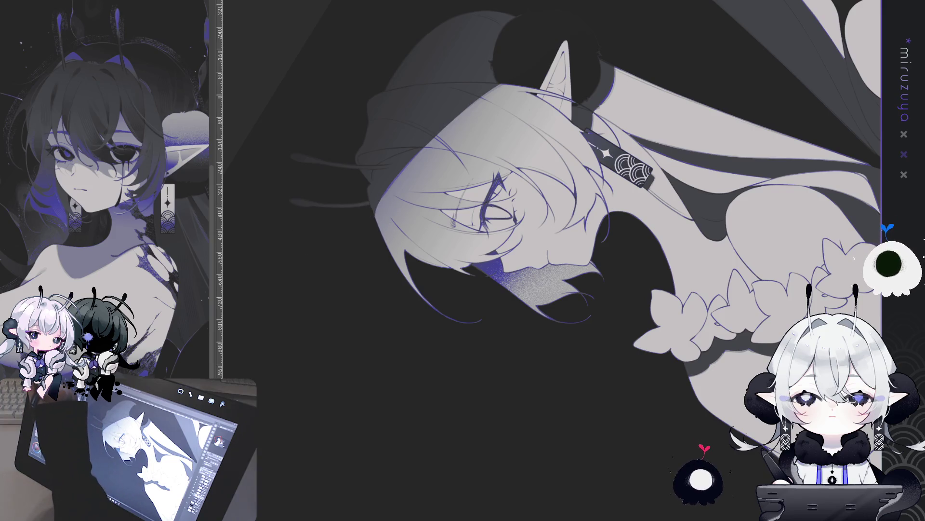
key("minus")
key("asciicircum")
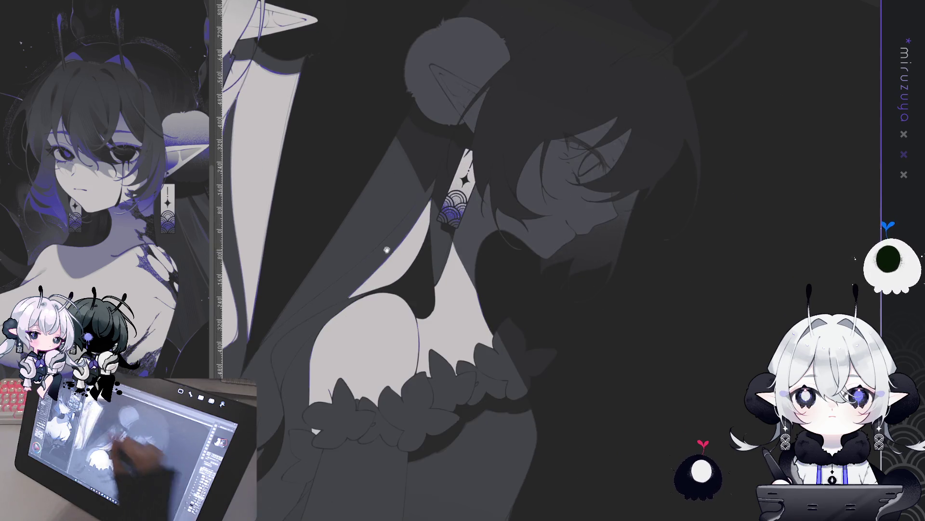
Lasso the dark-haired girl's head and delete its old dark shading.
left_click_drag(703, 287, 624, 257)
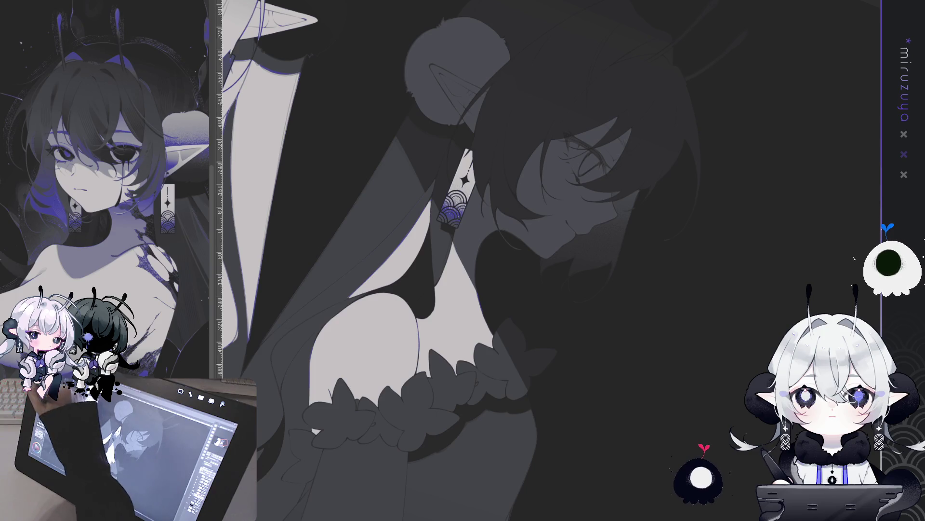
scroll(680, 233, "down", 2)
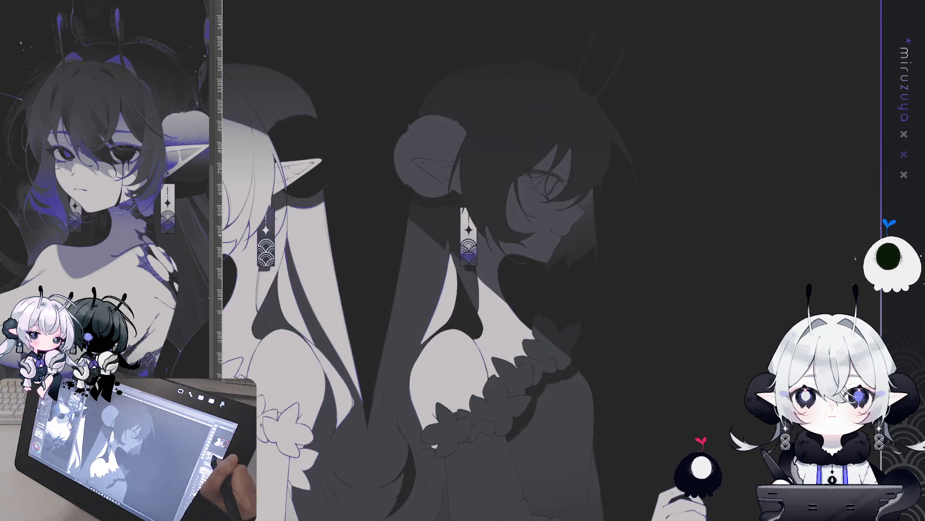
left_click_drag(697, 242, 680, 233)
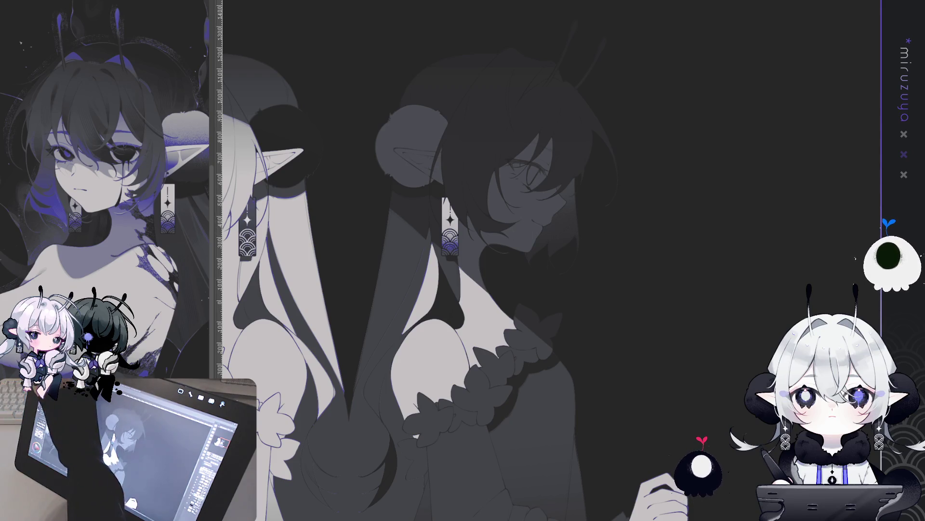
mouse_move(526, 321)
left_mouse_down()
mouse_move(378, 242)
mouse_move(631, 215)
left_mouse_up()
left_click_drag(602, 288, 600, 289)
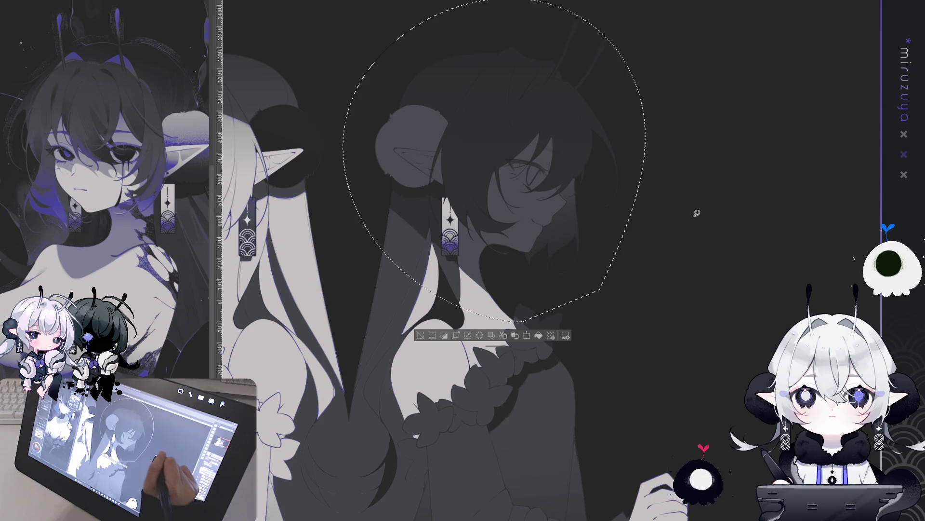
key("Delete")
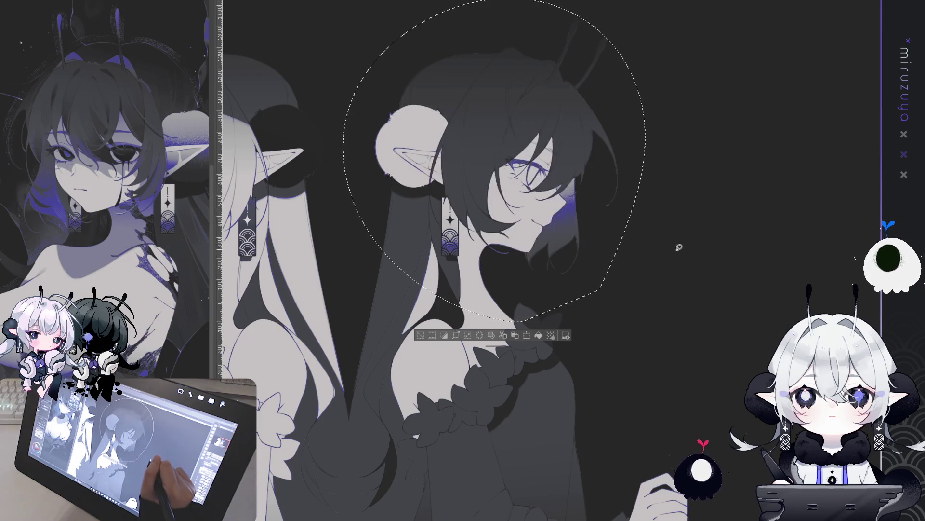
key("ctrl+d")
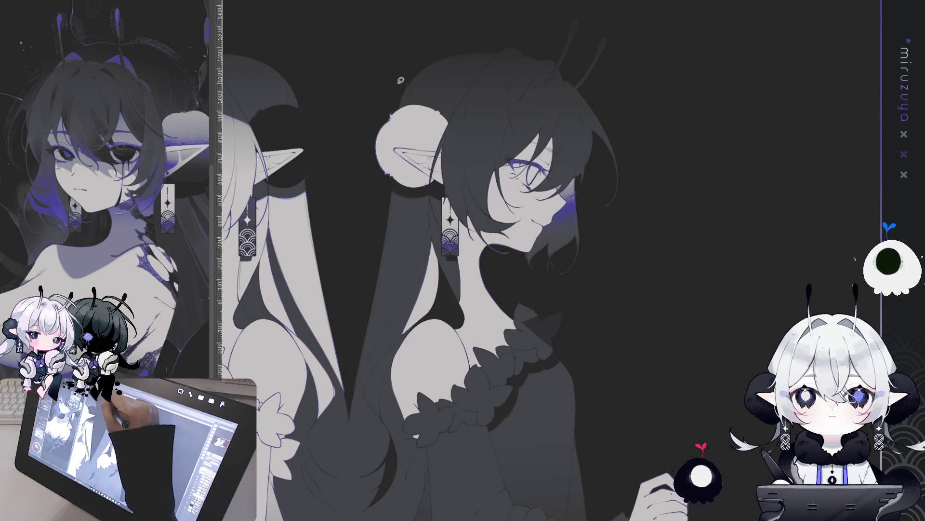
Reselect her head and hair and fill them with fresh dark shading, comparing via undo.
mouse_move(562, 315)
left_mouse_down()
mouse_move(622, 77)
mouse_move(386, 89)
left_mouse_up()
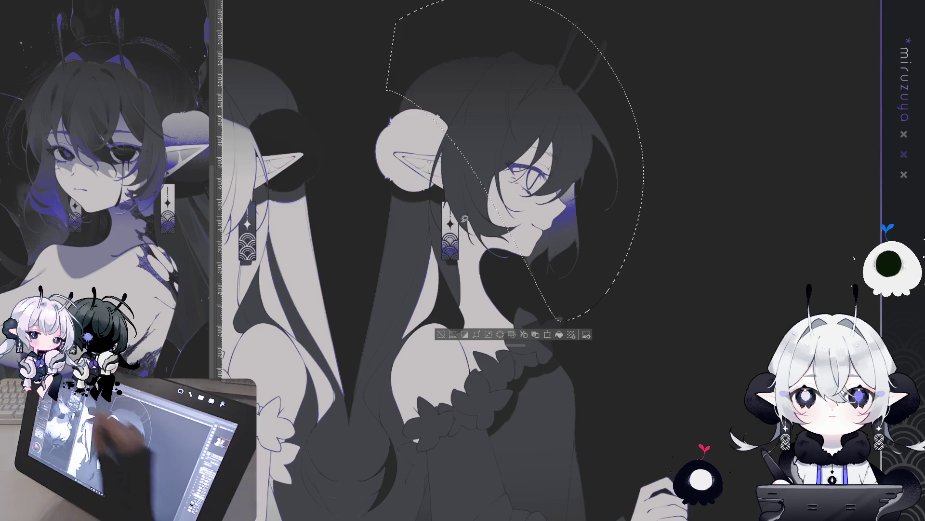
left_click(560, 334)
key("ctrl+d")
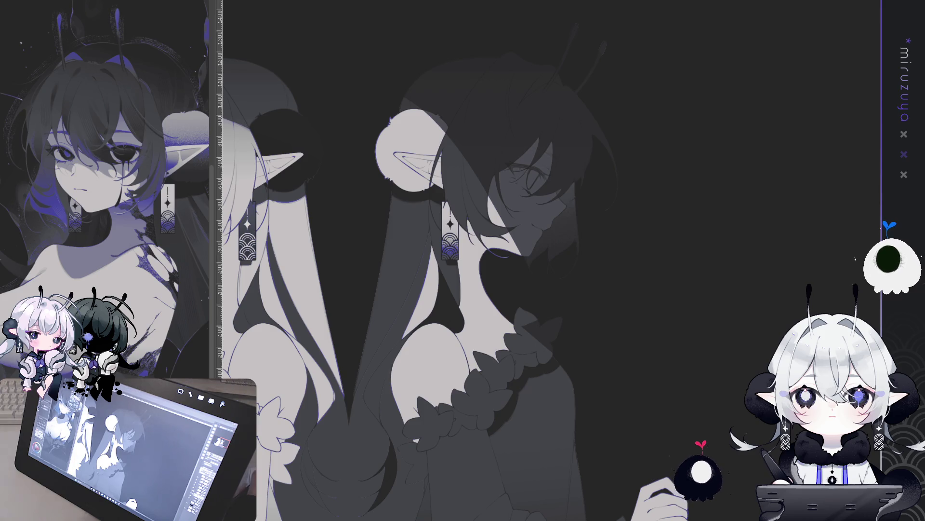
key("ctrl+z")
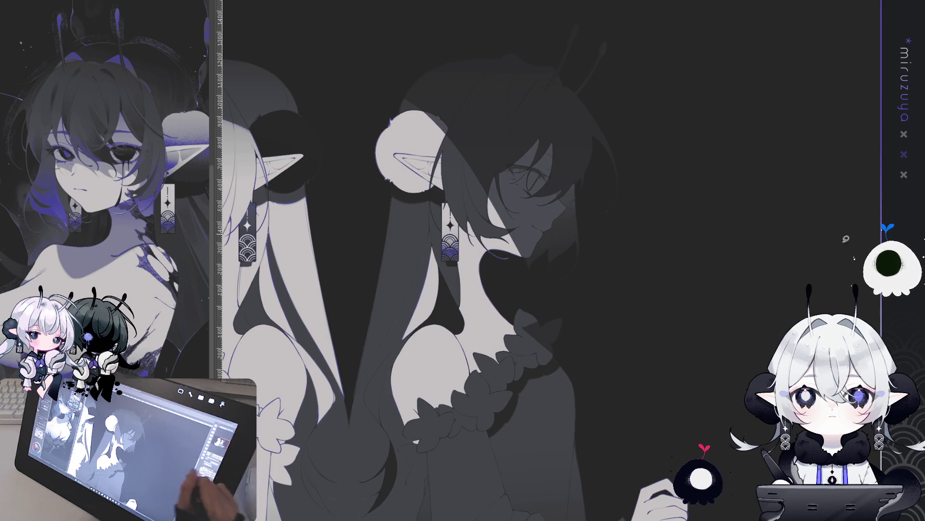
key("ctrl+z")
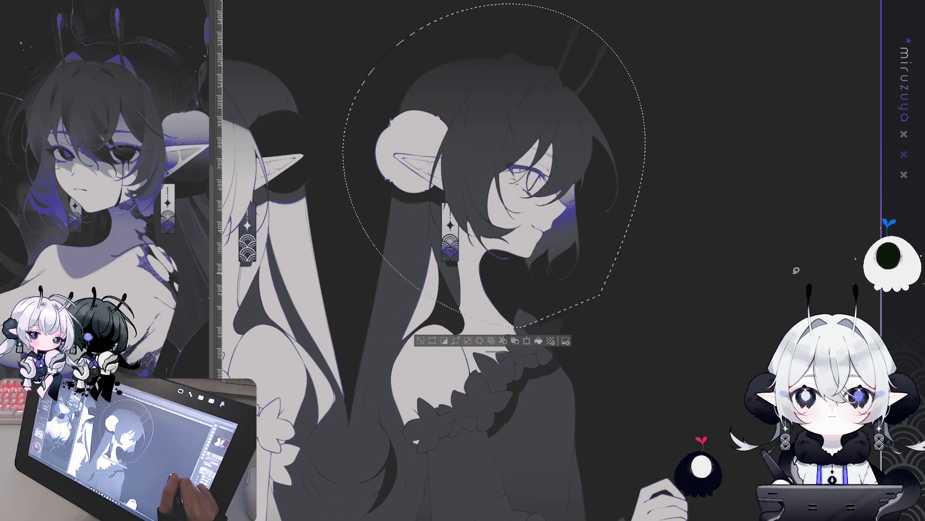
key("ctrl+z")
key("ctrl+z")
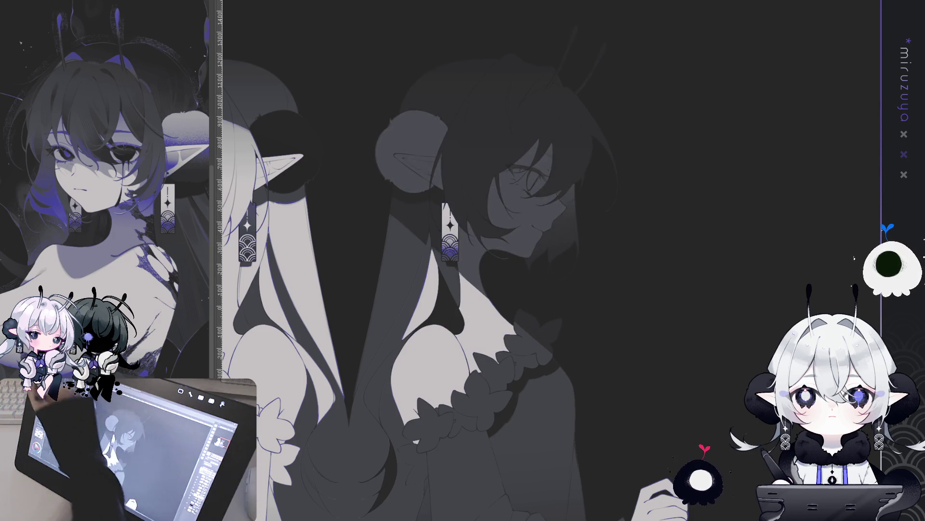
left_click_drag(582, 275, 596, 222)
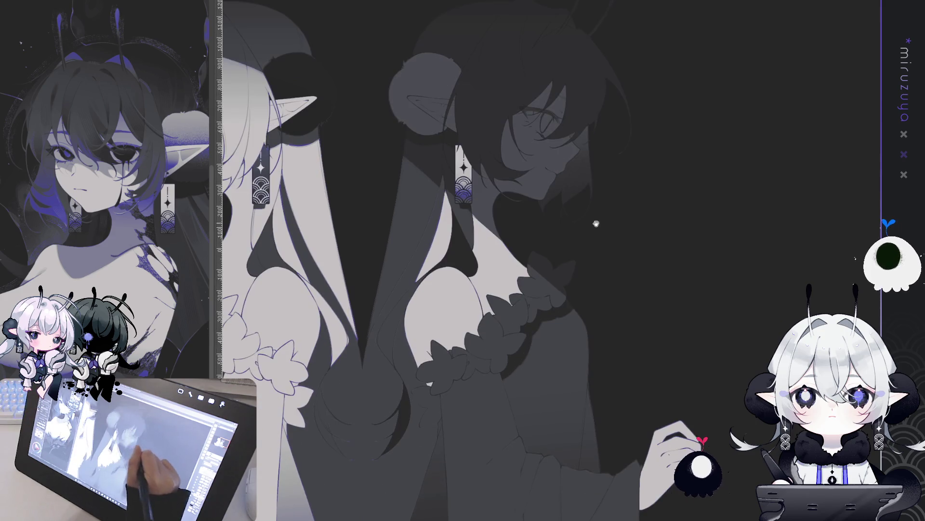
left_click_drag(593, 275, 591, 280)
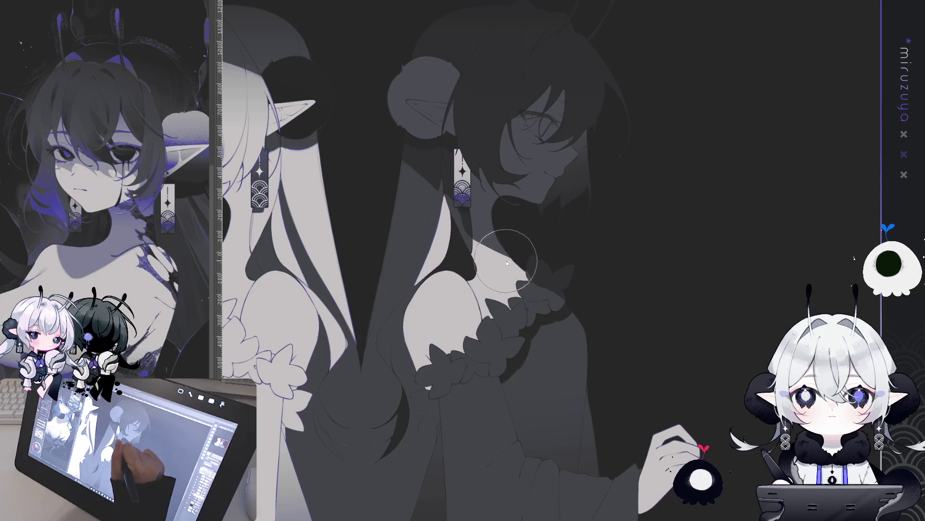
left_click_drag(612, 357, 541, 328)
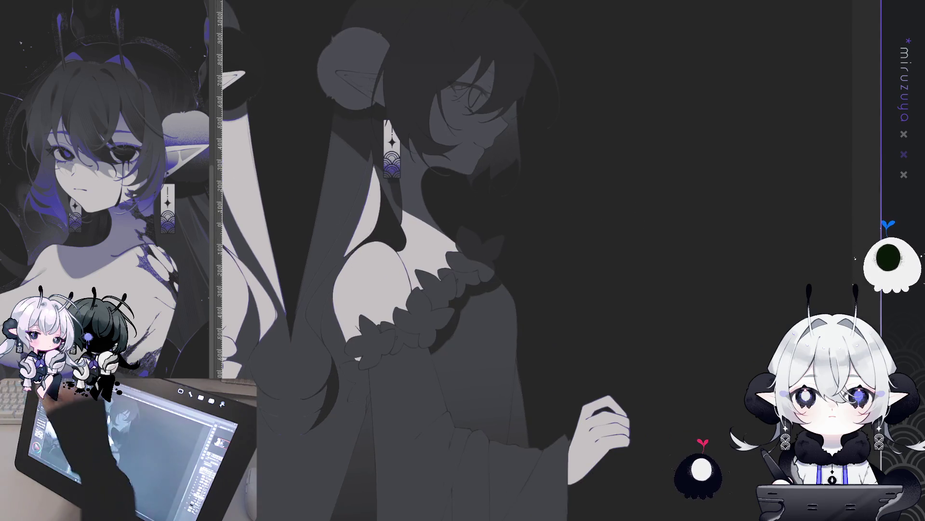
left_click_drag(521, 263, 504, 289)
key("ctrl+d")
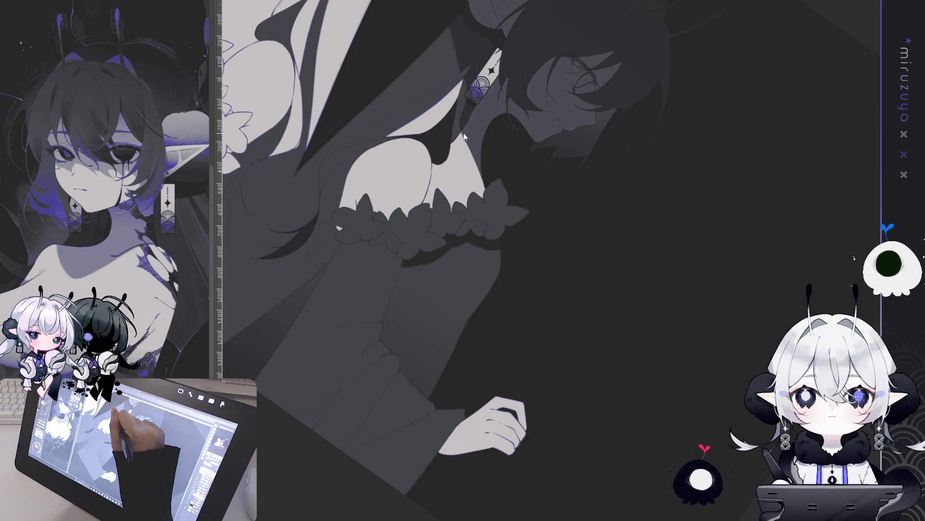
left_click_drag(464, 137, 423, 196)
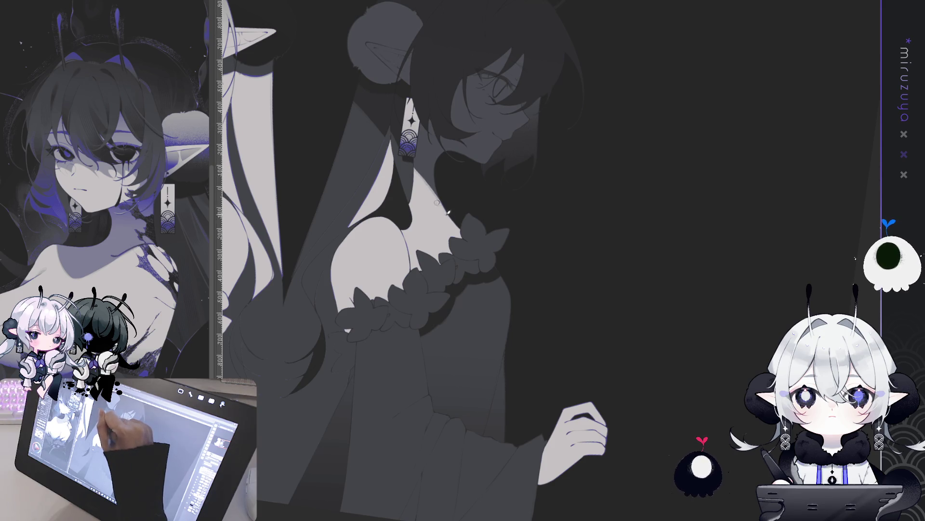
left_click_drag(580, 185, 595, 252)
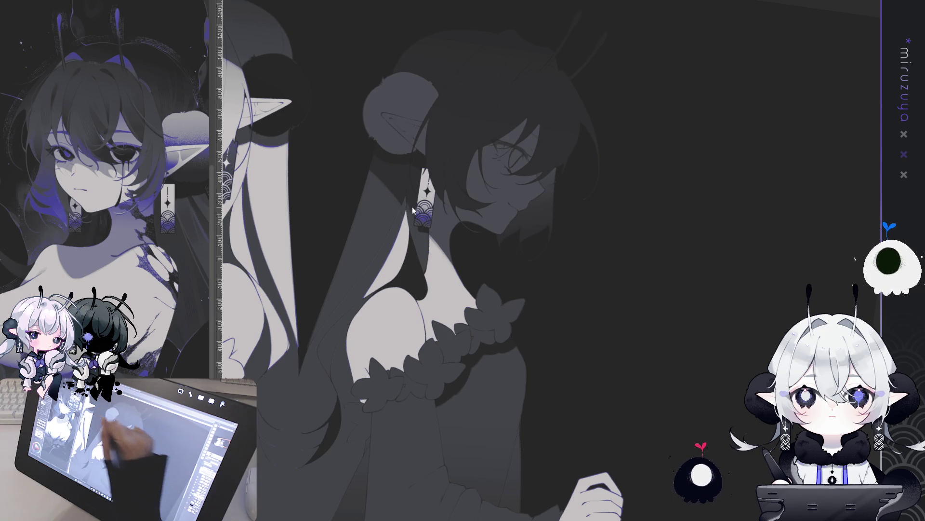
left_click_drag(591, 310, 733, 315)
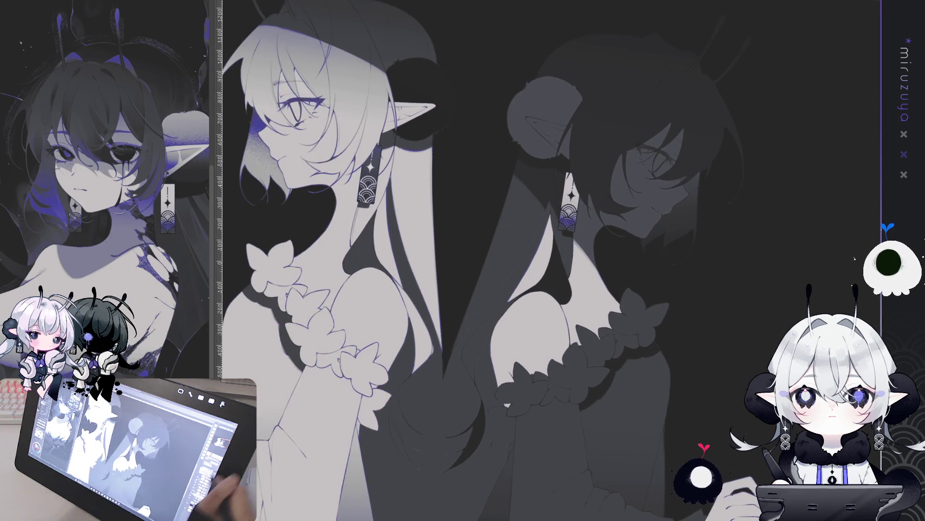
Zoom onto the dark-haired elf's face and toggle the white eye highlight off and on.
key("ctrl+minus")
key("ctrl+minus")
key("ctrl+plus")
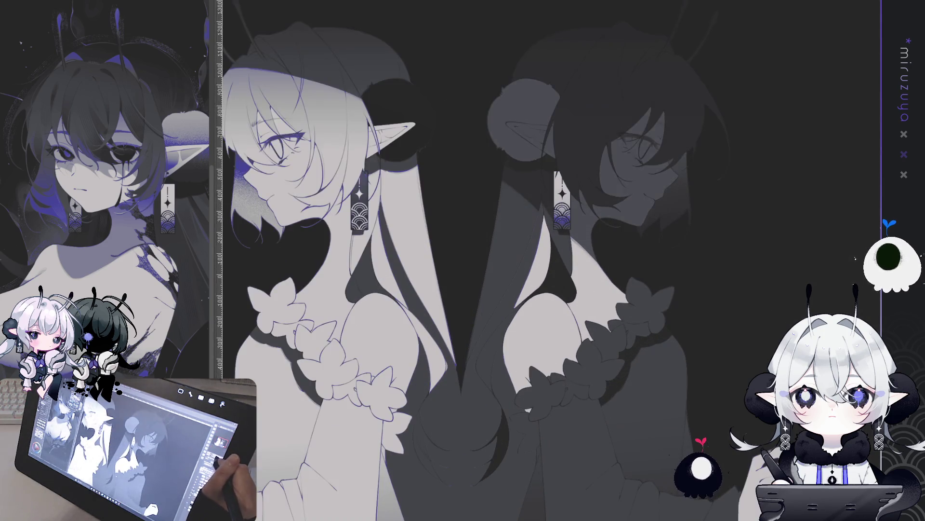
key("ctrl+plus")
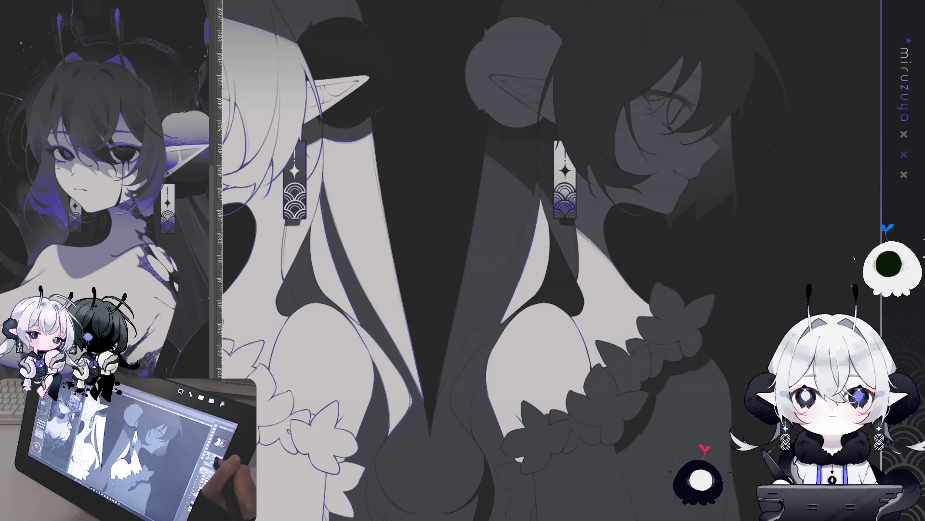
scroll(530, 260, "down", 3)
key("ctrl+plus")
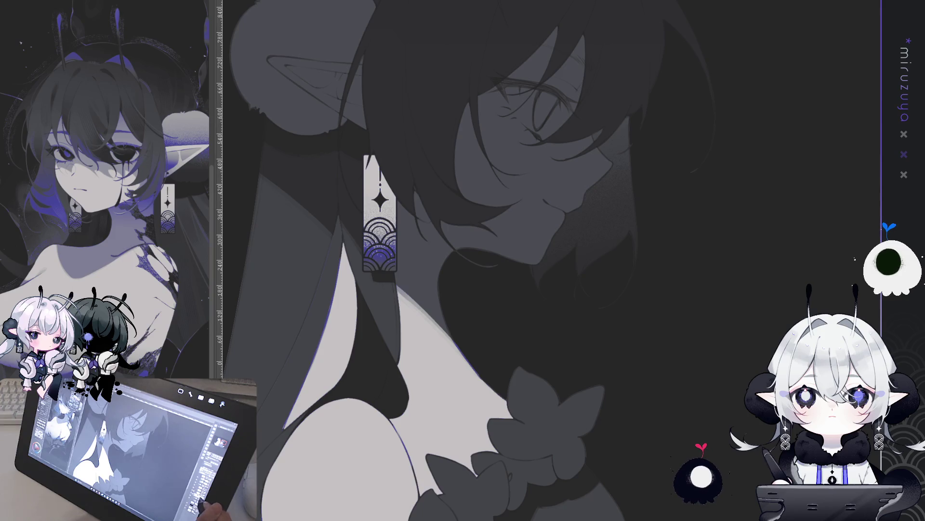
mouse_move(381, 212)
left_mouse_down()
mouse_move(305, 198)
mouse_move(385, 289)
left_mouse_up()
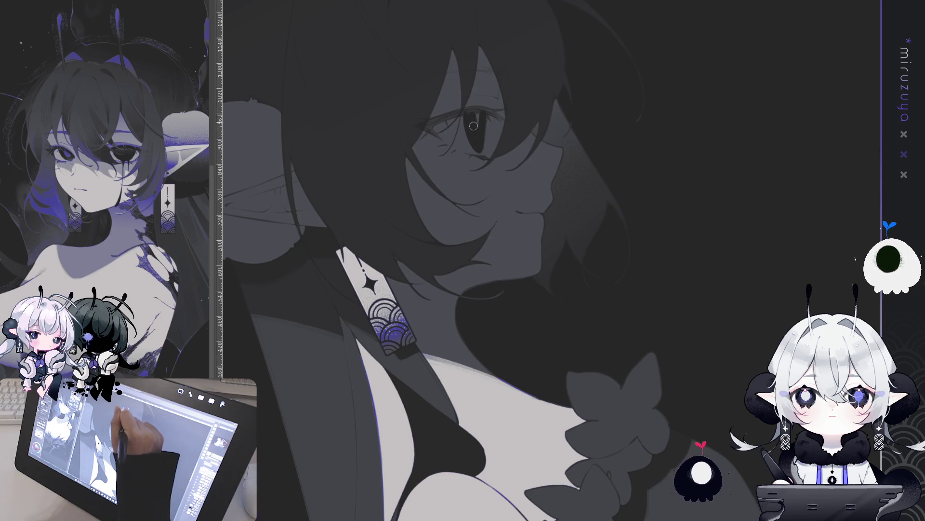
left_click_drag(476, 122, 501, 203)
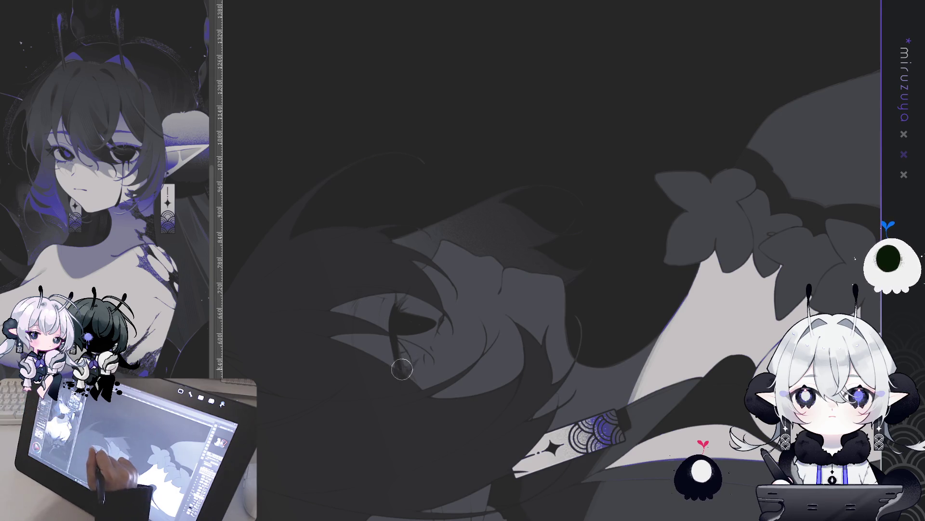
left_click_drag(620, 206, 649, 416)
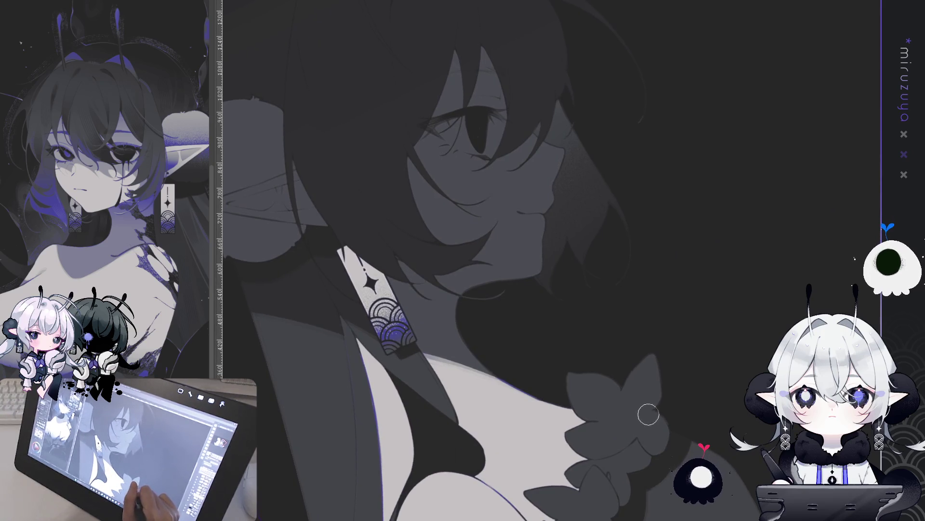
key("ctrl+0")
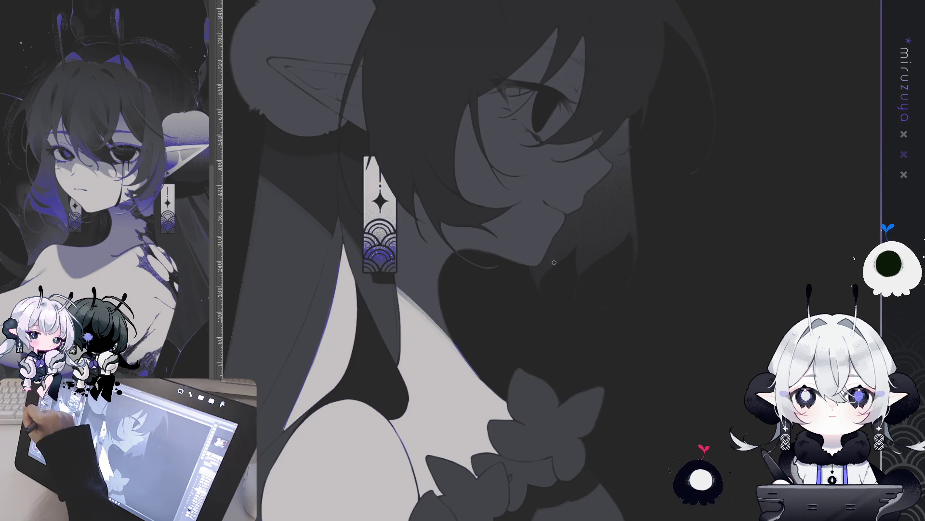
left_click_drag(554, 262, 418, 60)
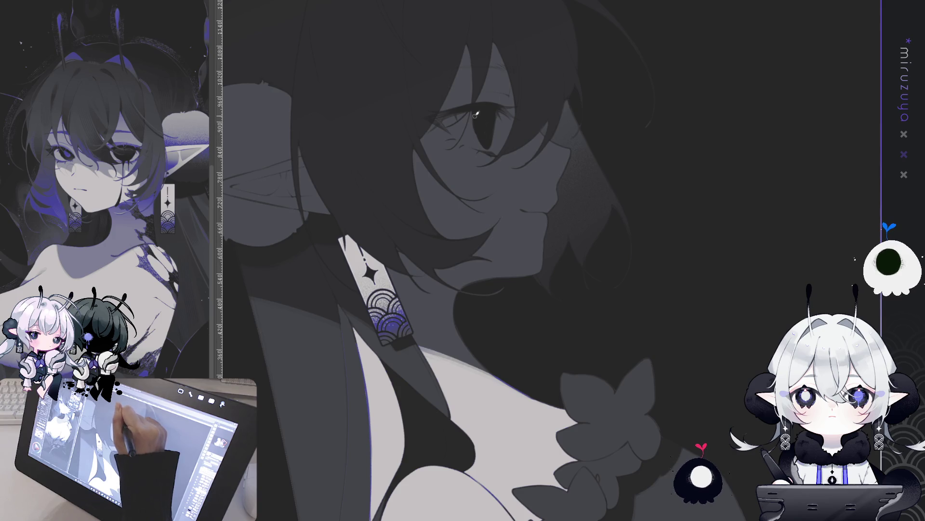
key("ctrl+z")
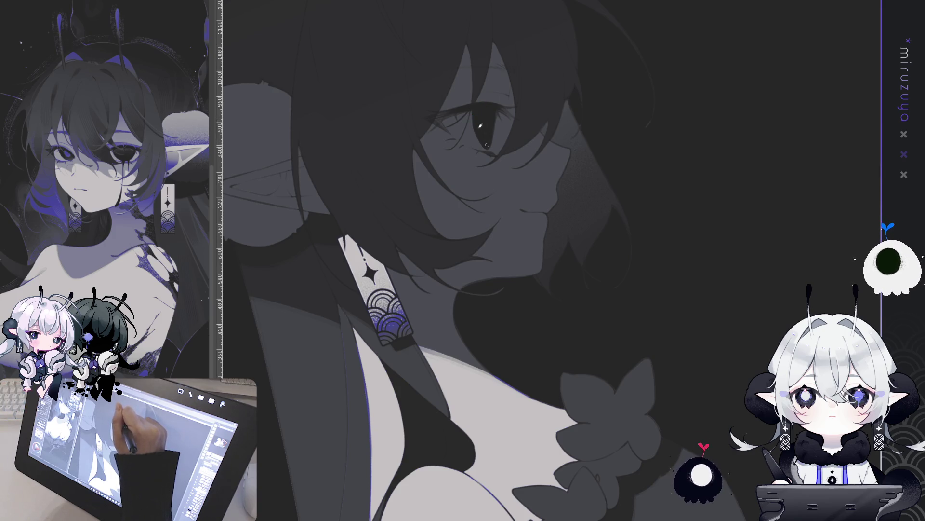
key("ctrl+y")
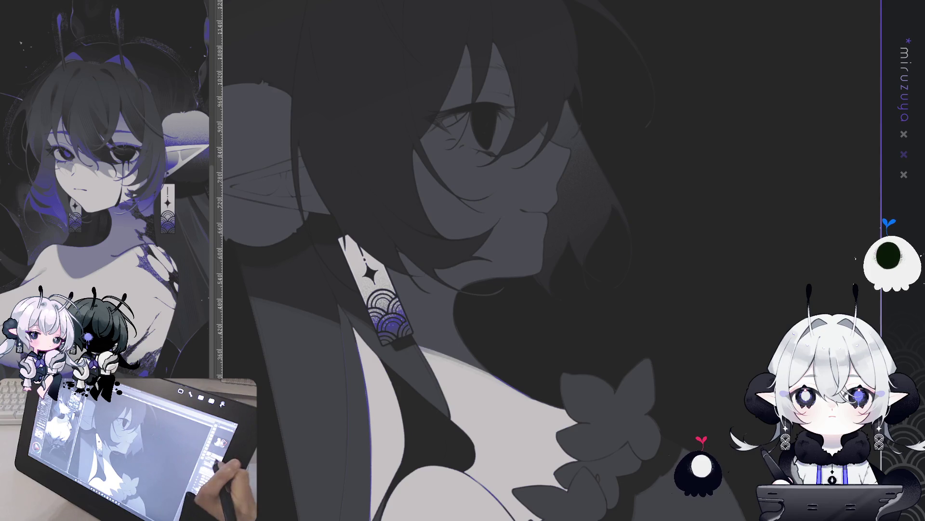
Add fine dark lines around the dark-haired elf's nose and eye with a smaller brush.
key("h")
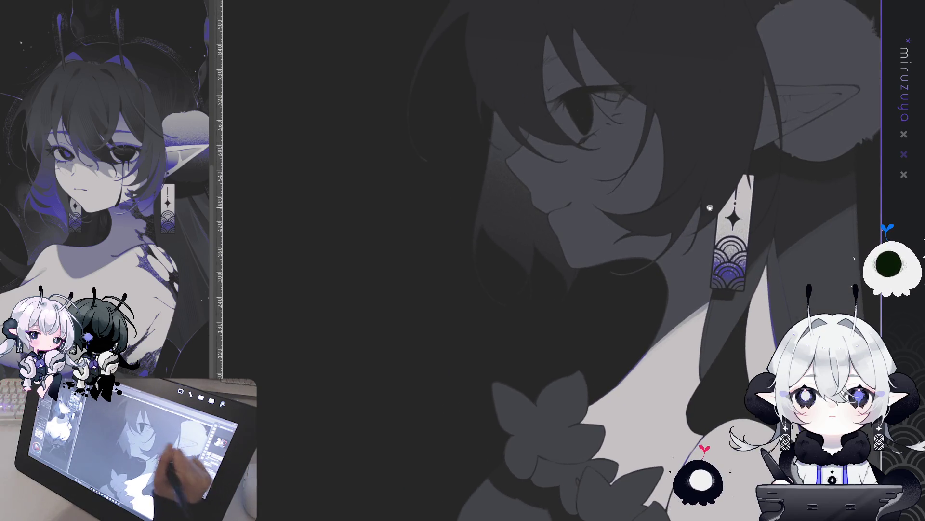
left_click_drag(740, 126, 591, 145)
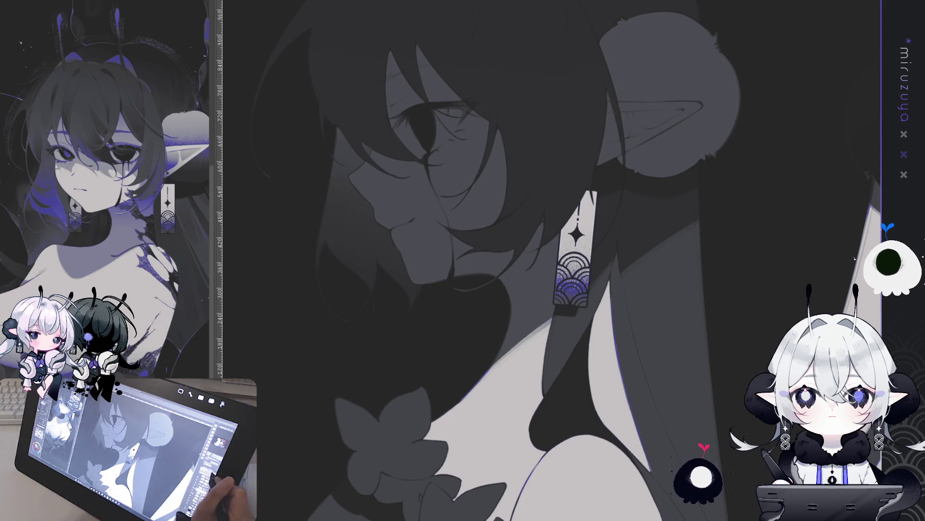
key("h")
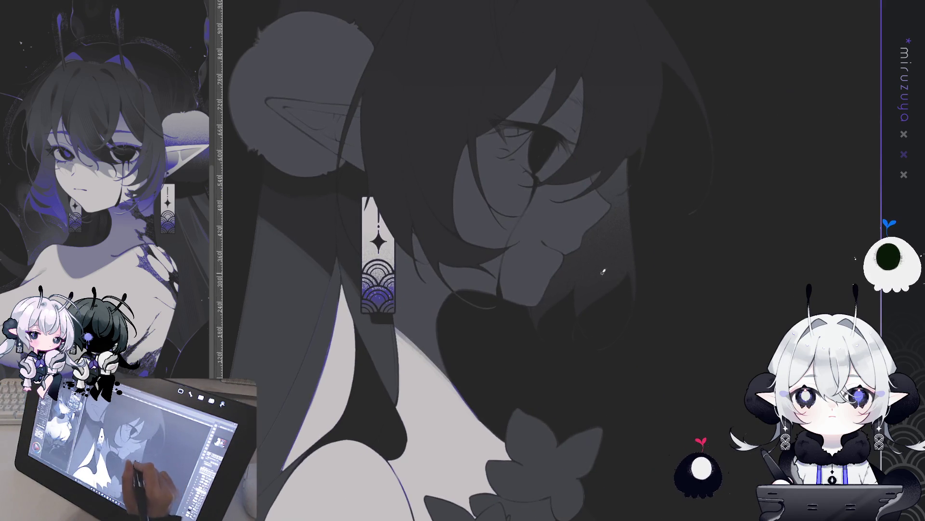
left_click_drag(608, 271, 509, 244)
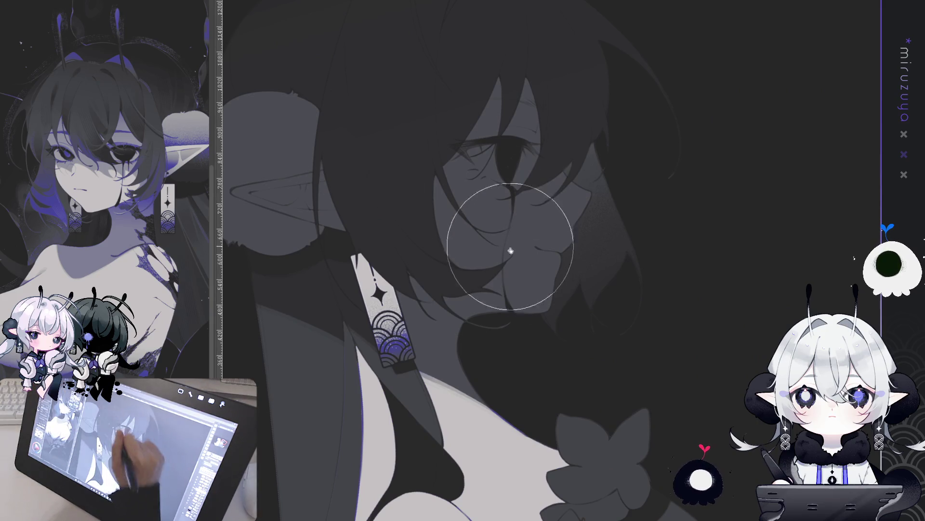
key("bracketleft")
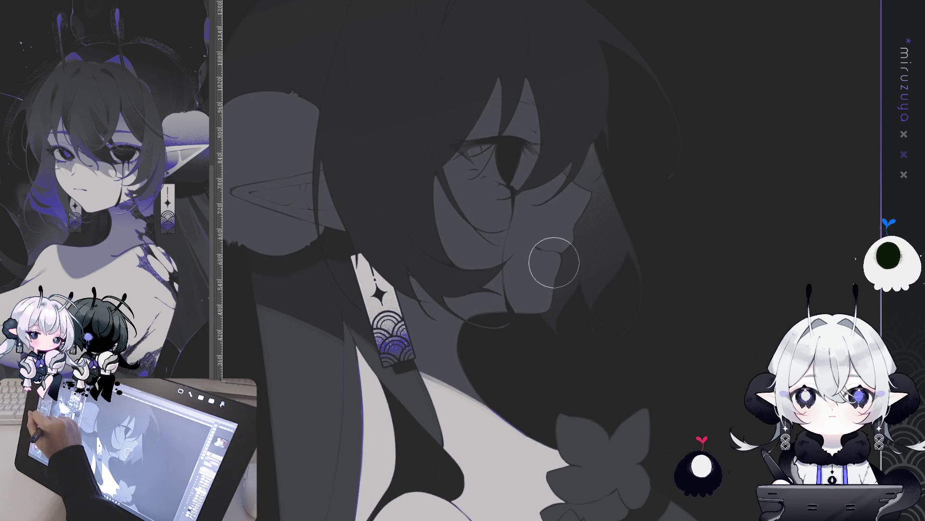
mouse_move(506, 238)
left_mouse_down()
mouse_move(510, 231)
mouse_move(516, 243)
mouse_move(513, 261)
left_mouse_up()
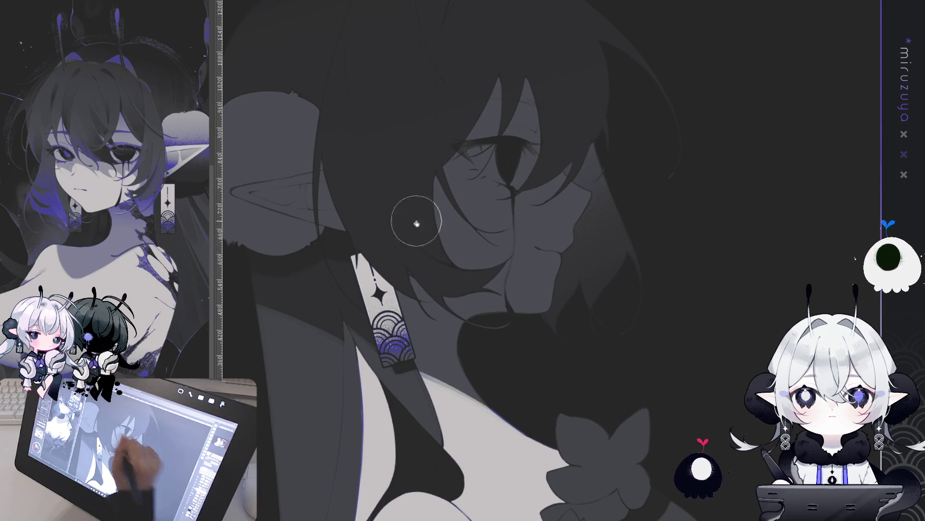
key("bracketright")
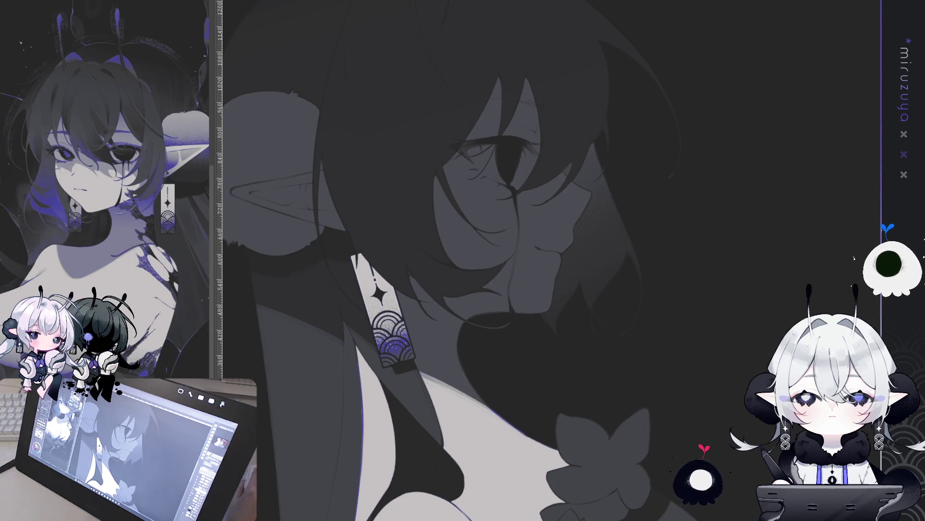
key("ctrl+at")
key("ctrl+0")
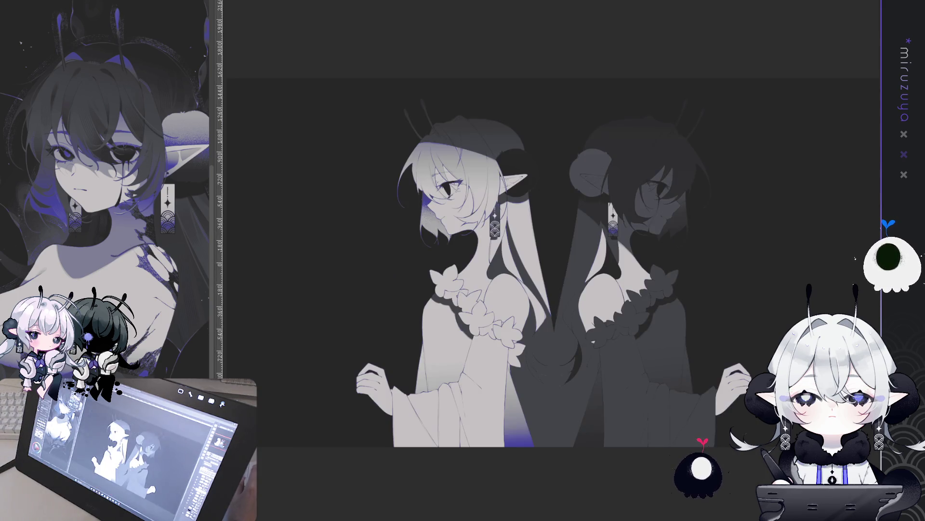